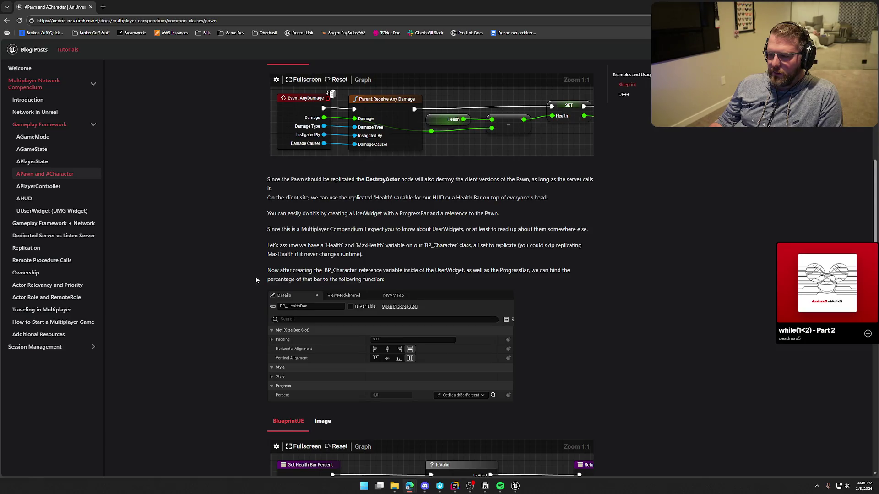
# Step: Read the rest of the APawn and ACharacter page down to its closing C++ TakeDamage example
pyautogui.scroll(-2, 251, 278)
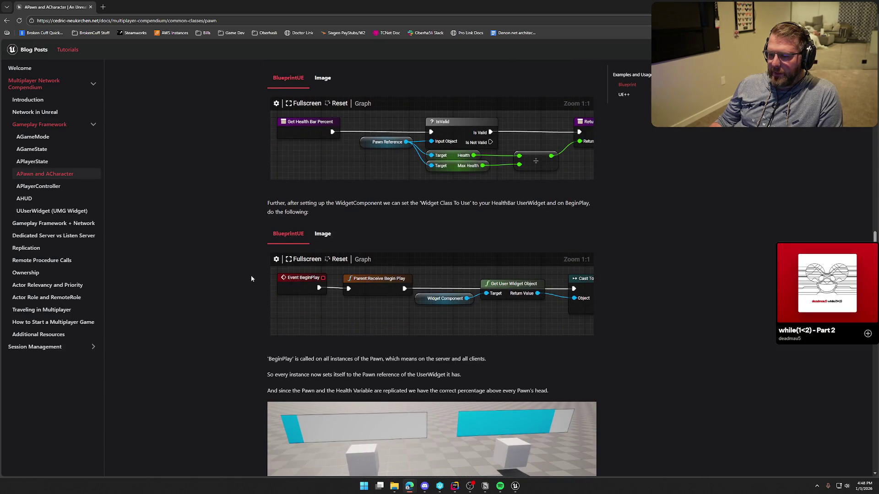
pyautogui.scroll(-2, 251, 279)
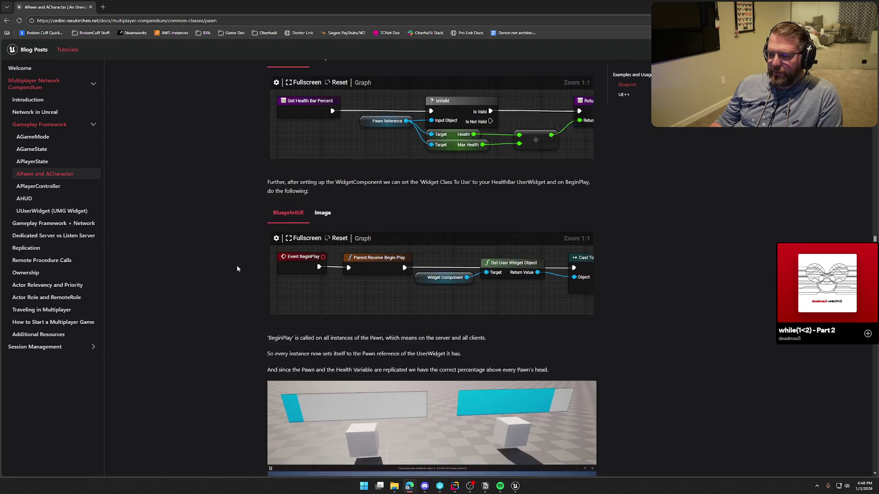
pyautogui.scroll(-5, 243, 265)
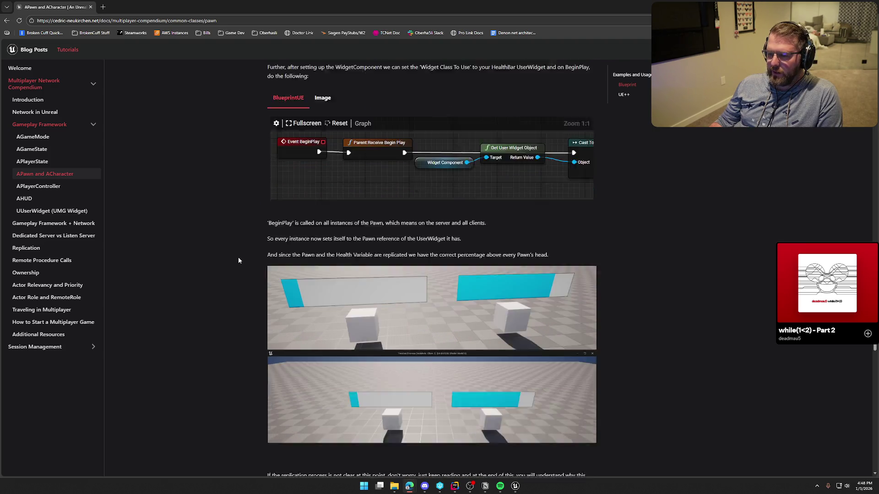
pyautogui.scroll(-3, 241, 260)
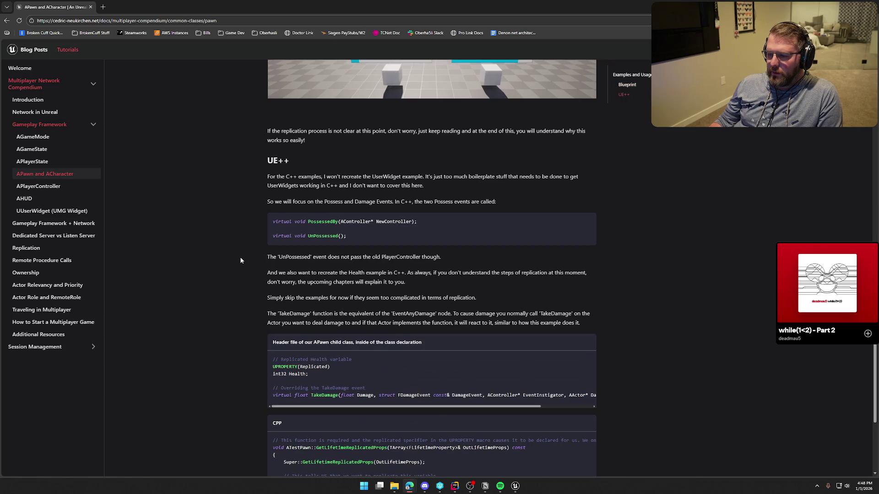
pyautogui.scroll(-4, 240, 260)
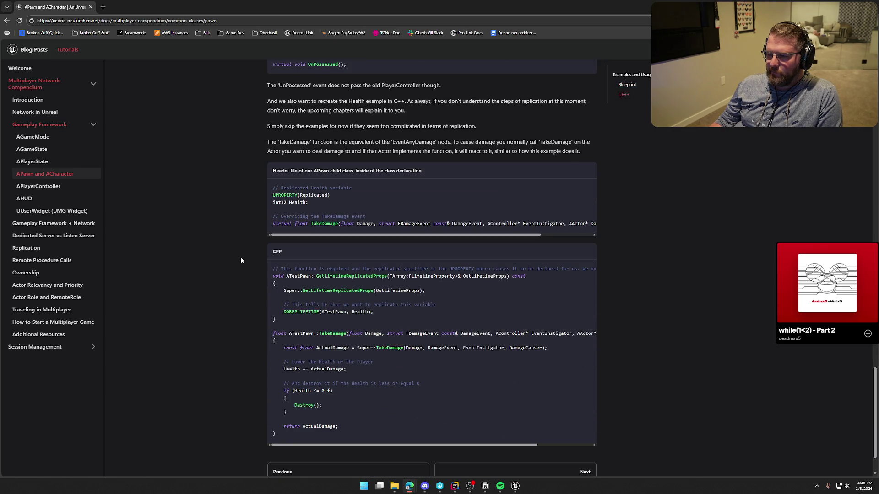
pyautogui.scroll(-1, 245, 256)
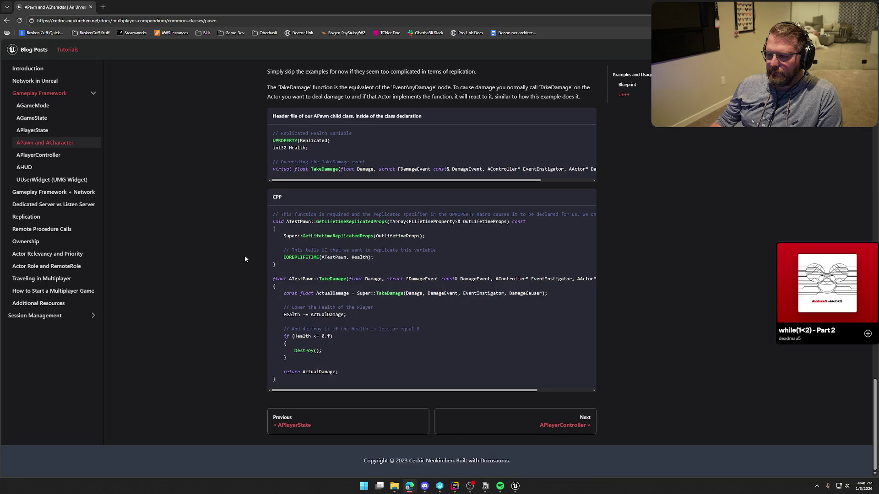
pyautogui.click(38, 155)
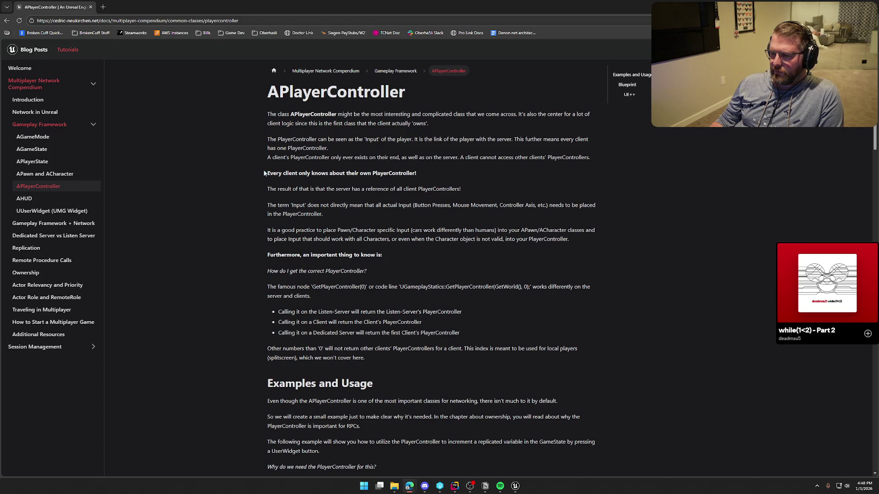
# Step: Highlight the sentences on clients owning their PlayerController and the server's PlayerController references
pyautogui.moveTo(285, 173); pyautogui.dragTo(430, 177)
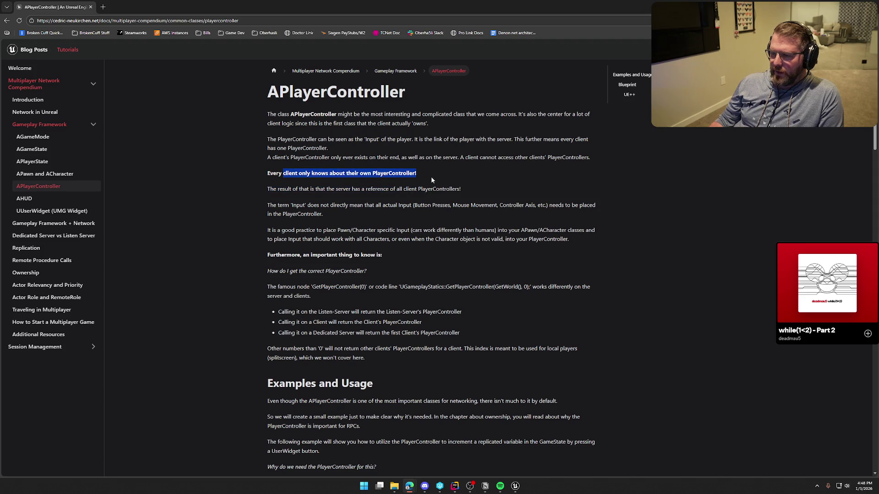
pyautogui.click(227, 192)
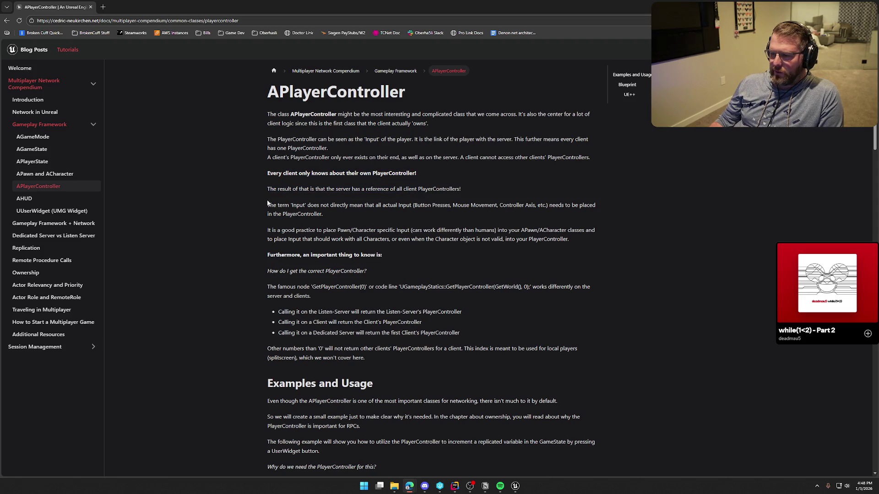
pyautogui.moveTo(265, 189); pyautogui.dragTo(462, 189)
pyautogui.click(251, 227)
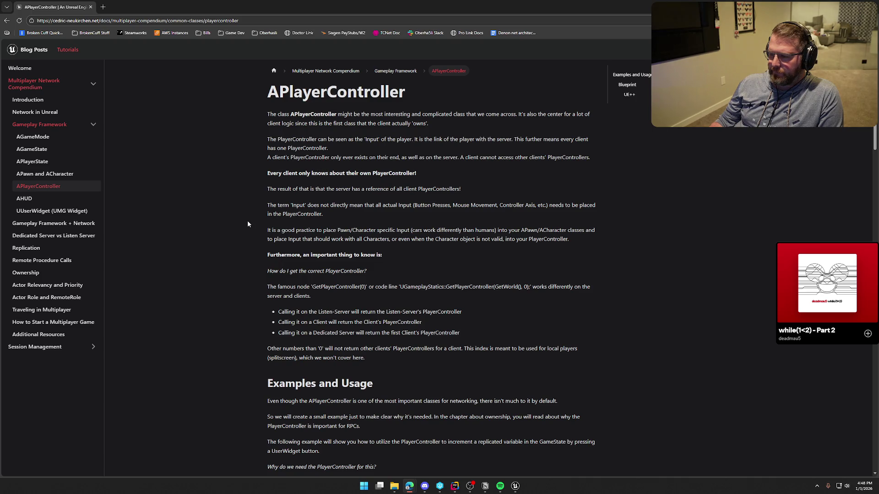
# Step: Read down the APlayerController article to its Examples and Usage section
pyautogui.scroll(-1, 248, 222)
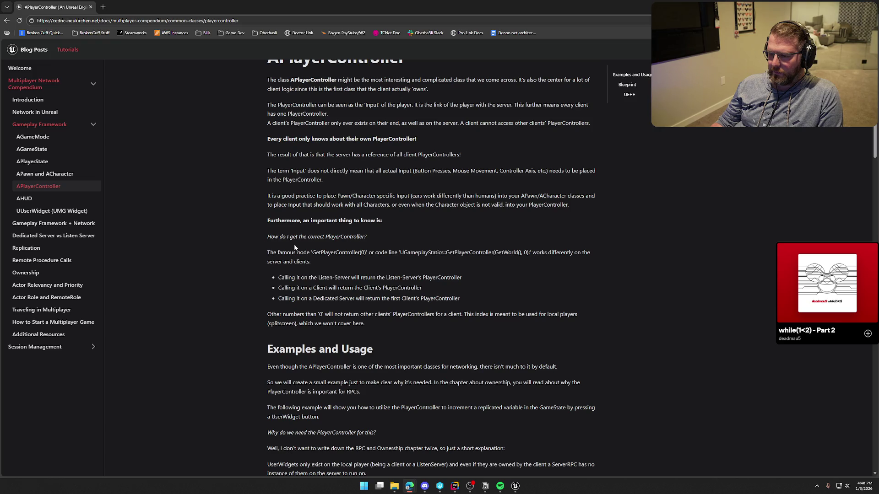
pyautogui.scroll(-1, 273, 245)
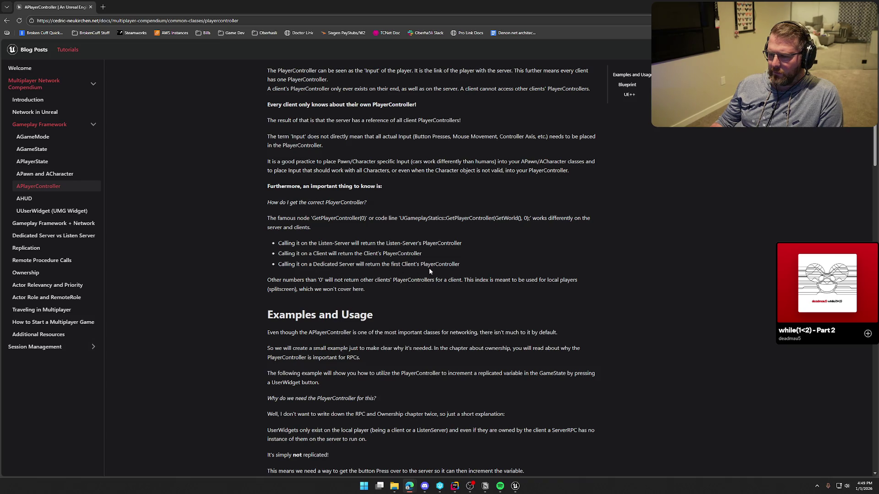
pyautogui.scroll(-1, 238, 270)
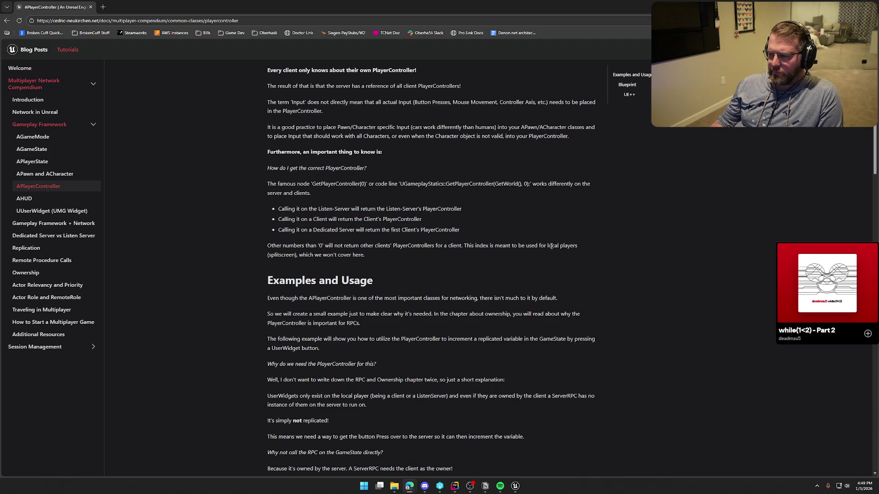
pyautogui.scroll(-4, 240, 249)
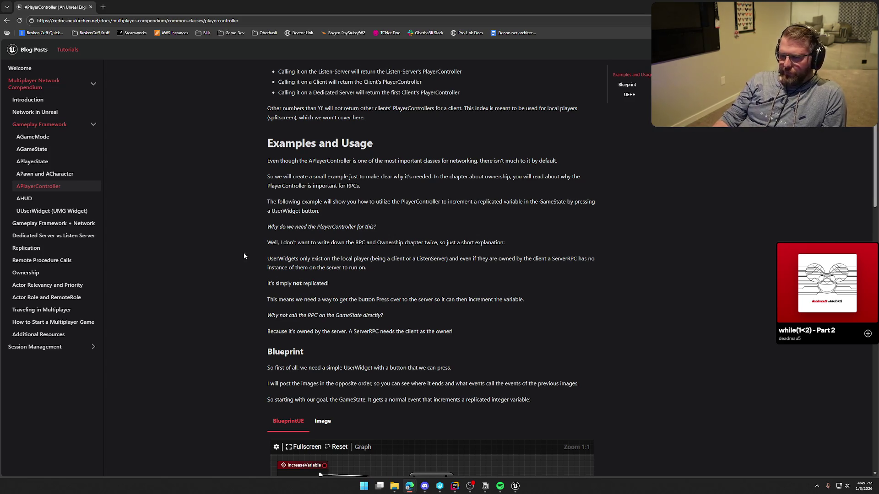
# Step: Read through the APlayerController Blueprint graphs and C++ code blocks to the end of the article
pyautogui.scroll(-2, 250, 247)
pyautogui.scroll(-5, 257, 246)
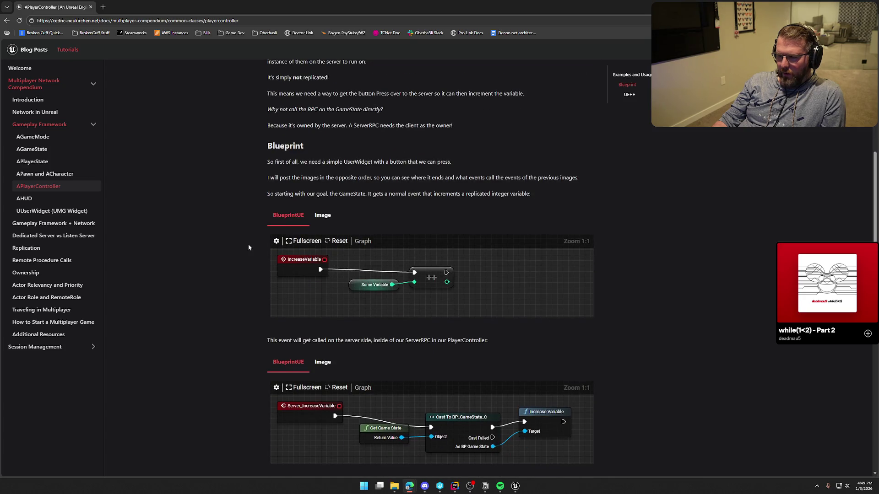
pyautogui.scroll(-1, 248, 243)
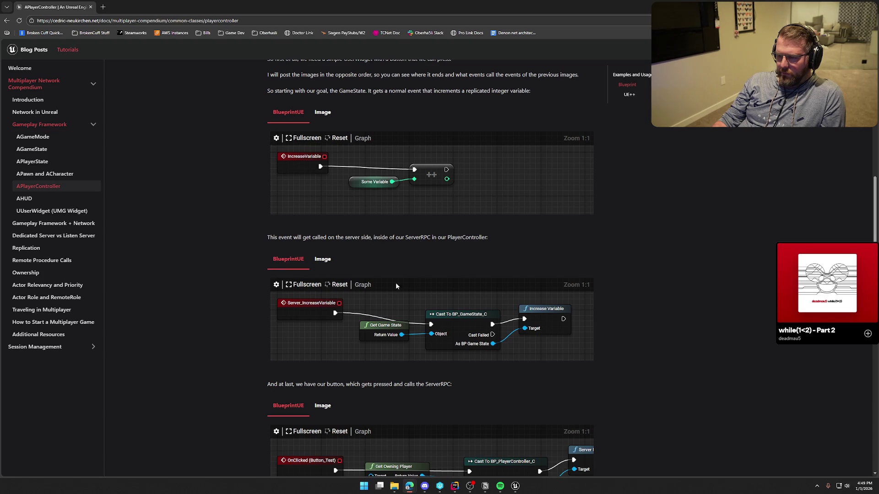
pyautogui.scroll(-3, 252, 291)
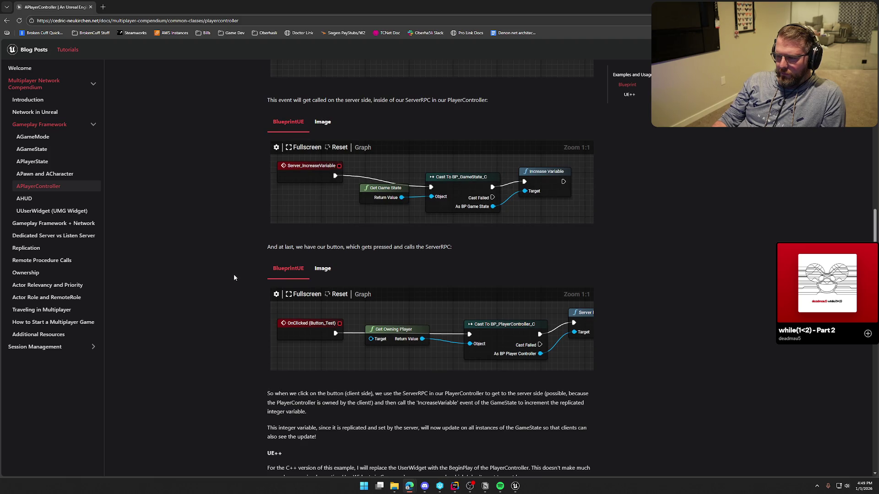
pyautogui.scroll(-5, 233, 278)
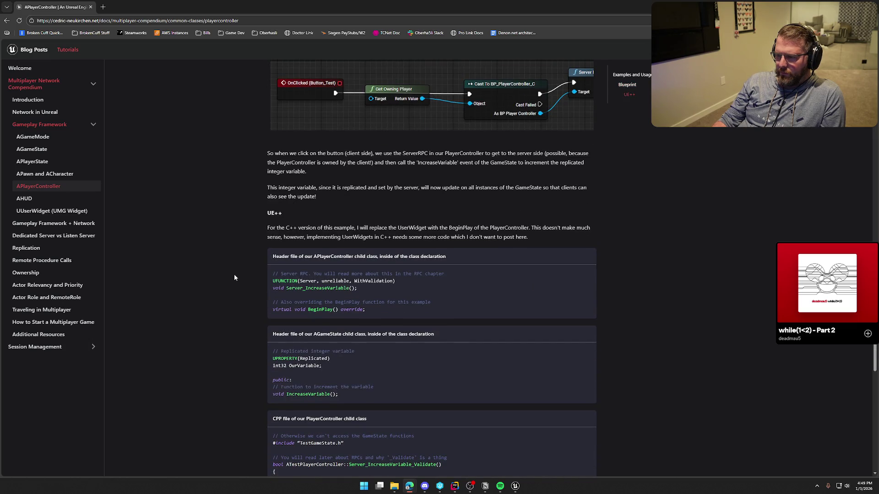
pyautogui.scroll(-3, 235, 278)
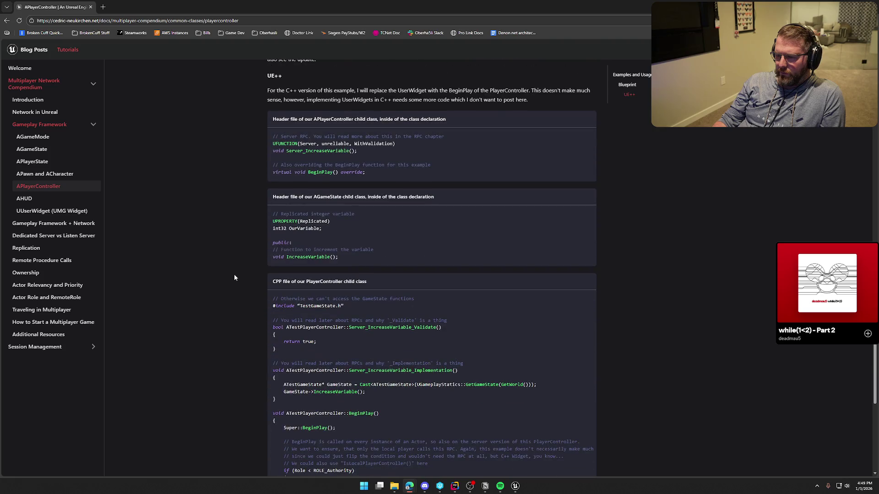
pyautogui.scroll(-6, 235, 278)
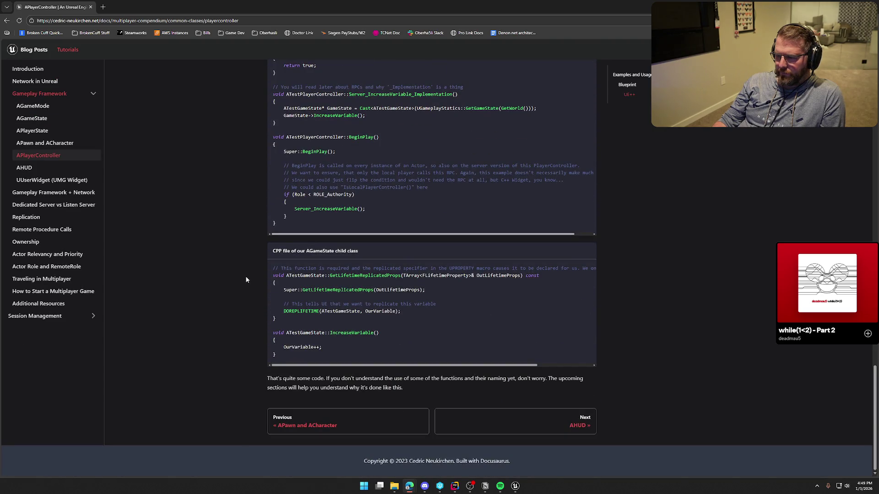
pyautogui.click(46, 194)
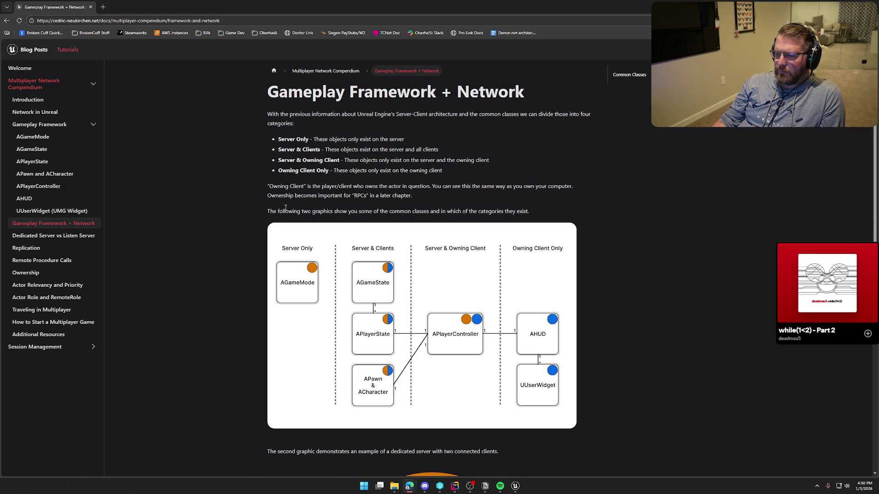
# Step: View the server and client Venn diagram on the Gameplay Framework + Network page
pyautogui.scroll(-8, 244, 271)
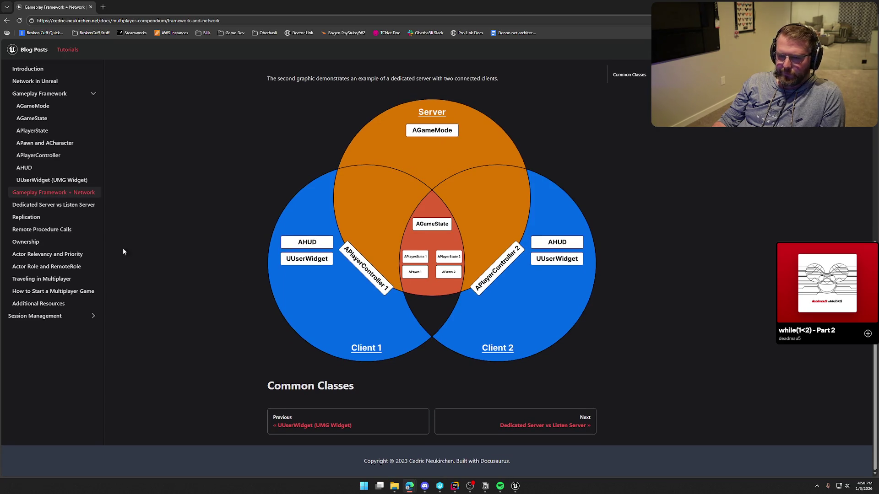
pyautogui.click(27, 219)
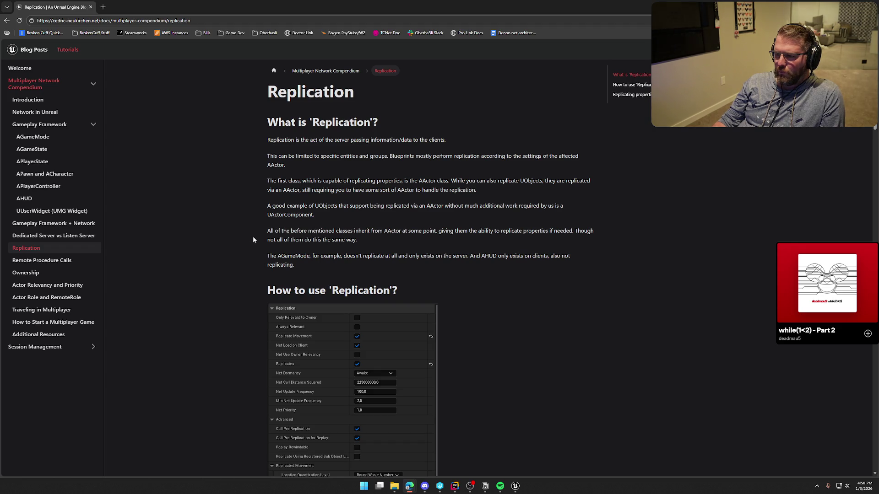
# Step: Read the Replication page from 'What is Replication?' down to the RepNotify difference note
pyautogui.scroll(-2, 253, 240)
pyautogui.scroll(-2, 241, 234)
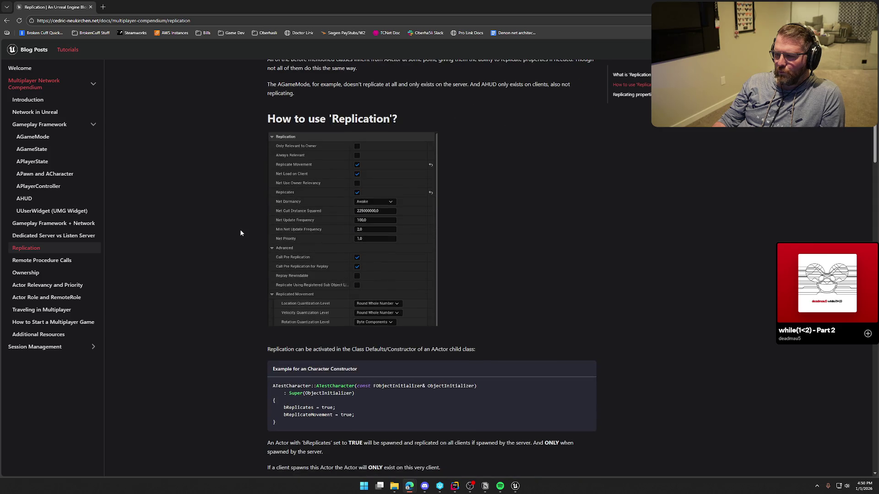
pyautogui.scroll(-4, 241, 233)
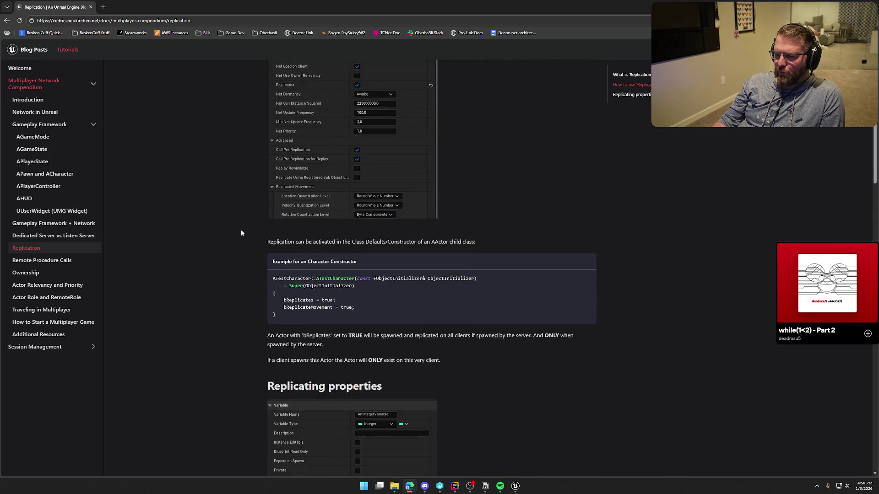
pyautogui.scroll(-2, 242, 233)
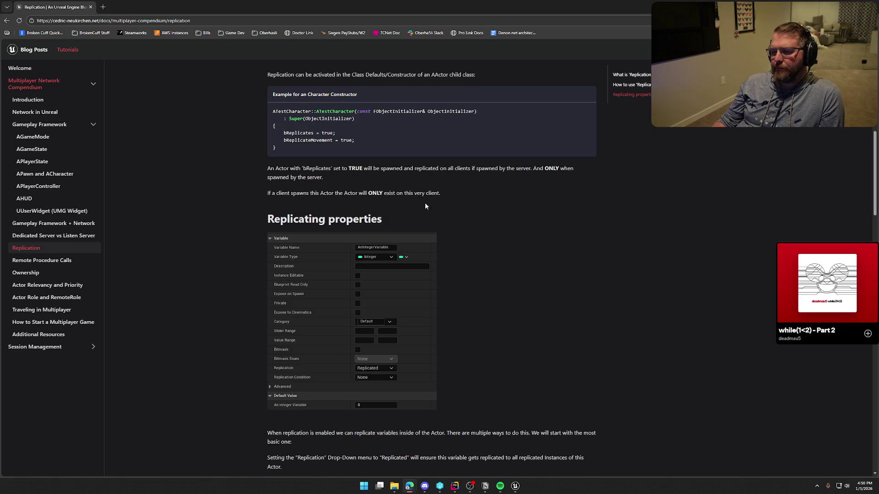
pyautogui.scroll(-5, 252, 250)
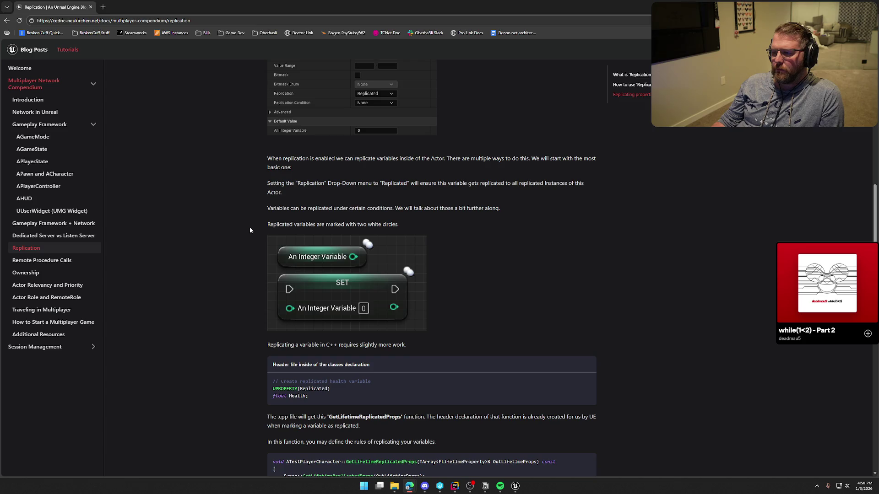
pyautogui.scroll(-5, 250, 230)
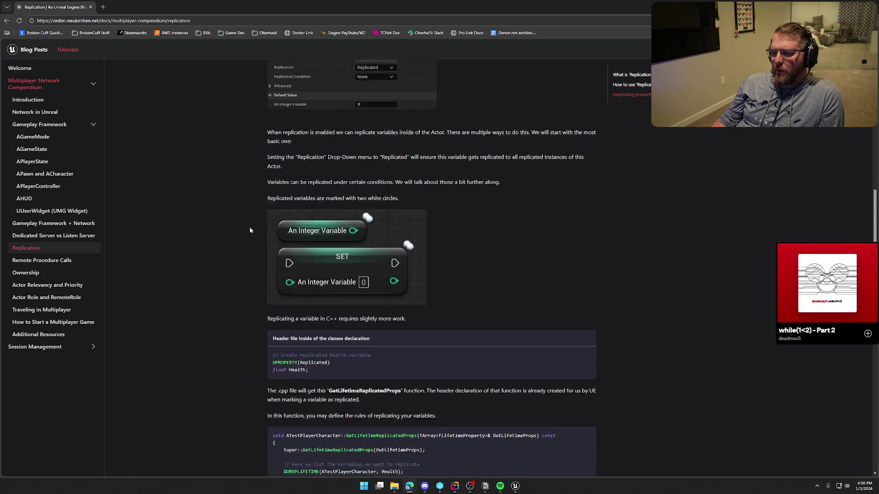
pyautogui.scroll(-8, 250, 230)
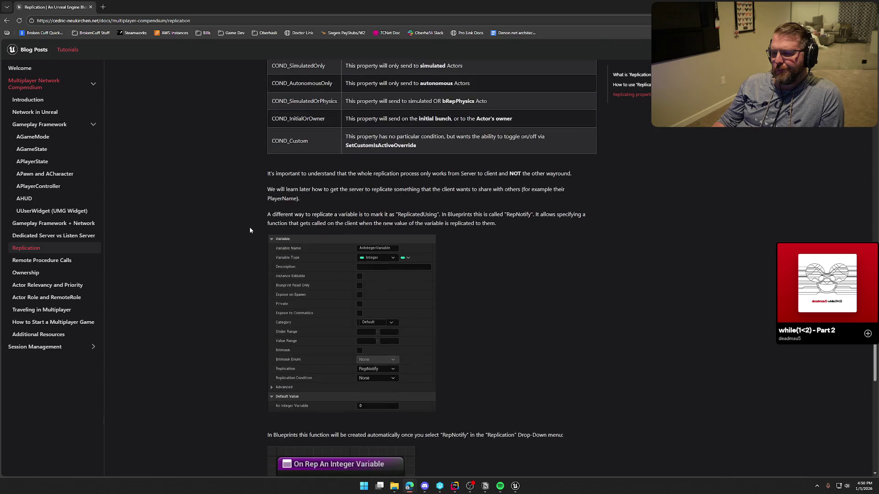
pyautogui.scroll(-6, 251, 228)
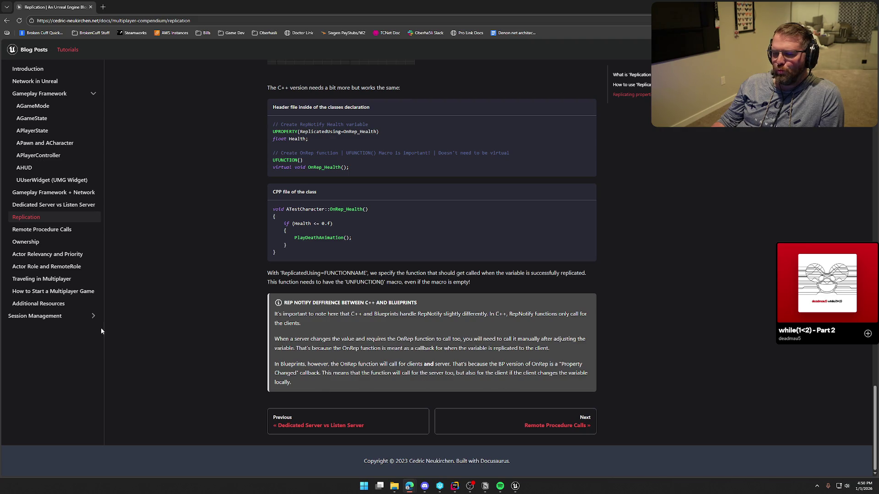
pyautogui.click(67, 231)
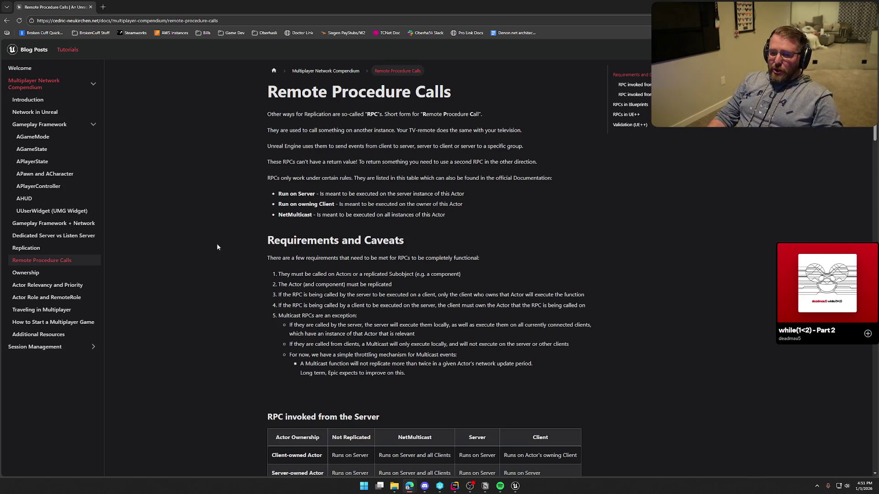
# Step: Return to the Unreal Editor with the GameWorld covered wagon level
pyautogui.hotkey('alt', 'Tab')
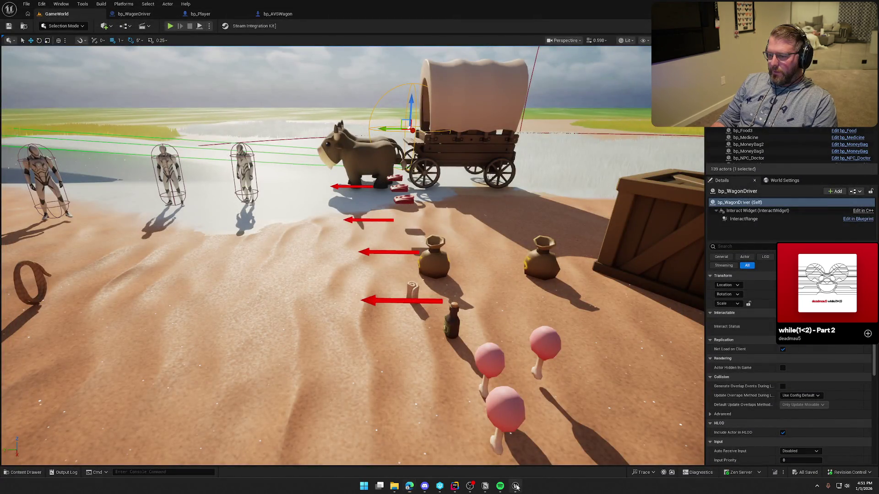
# Step: Open the empty EventGraph of the bp_WagonDriver Blueprint
pyautogui.click(147, 13)
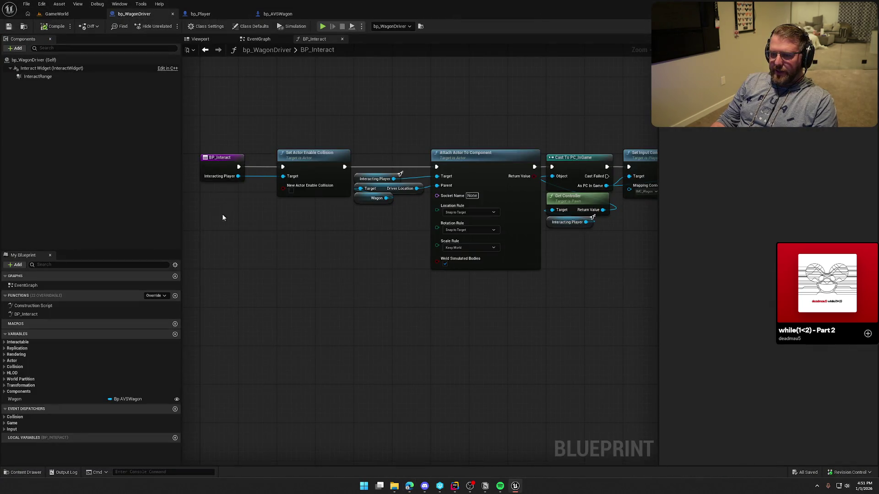
pyautogui.rightClick(256, 245)
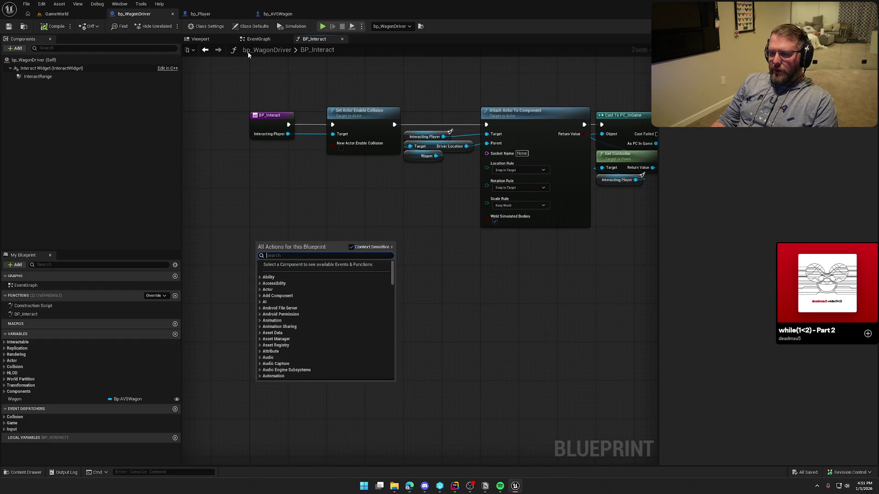
pyautogui.click(252, 40)
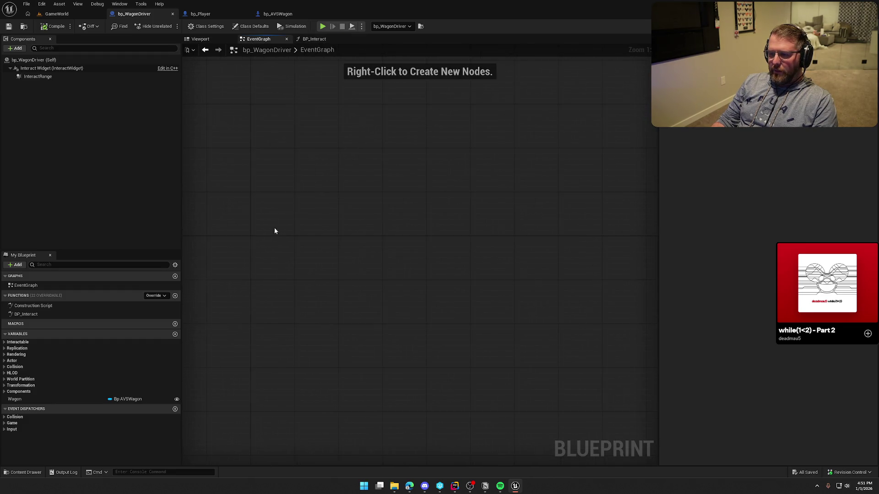
# Step: Add a custom event named MC_UpdateDriverState to the EventGraph
pyautogui.rightClick(283, 195)
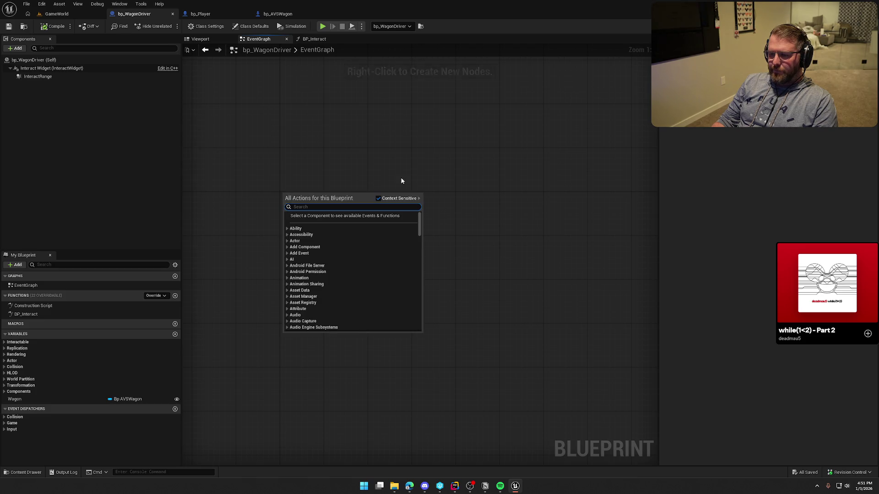
pyautogui.write('cust')
pyautogui.press('Return')
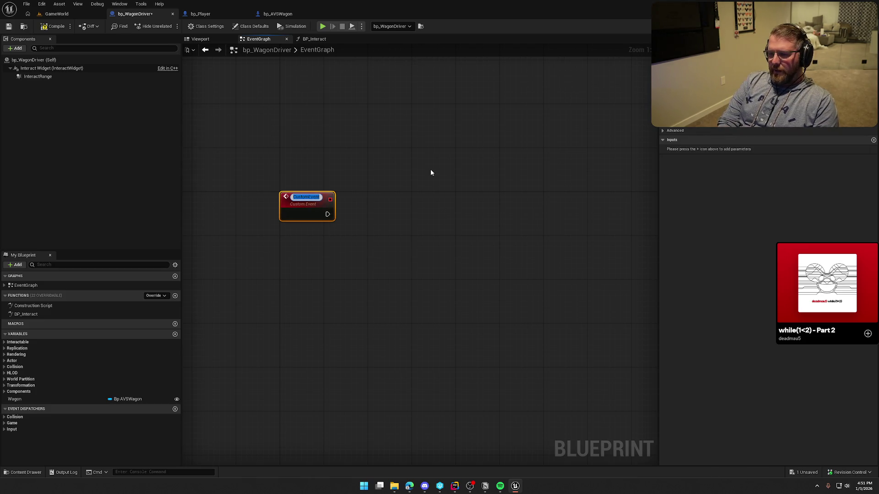
pyautogui.write('MC_')
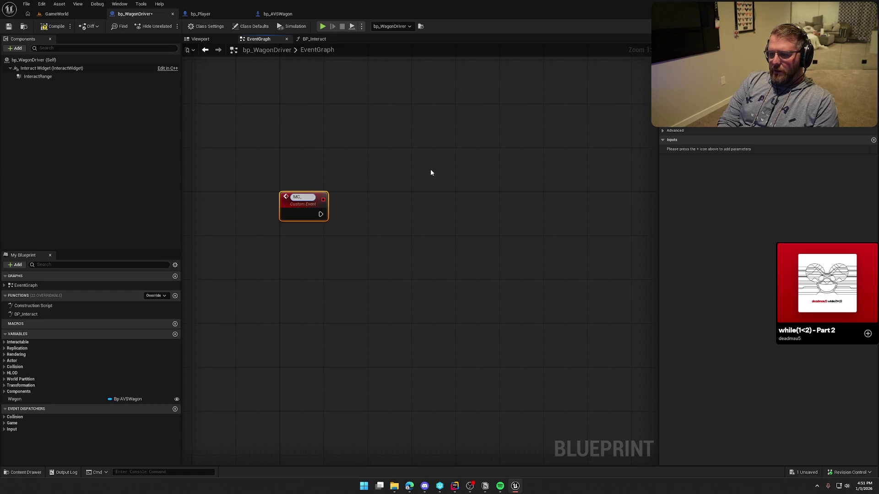
pyautogui.write('UpdatePlaye')
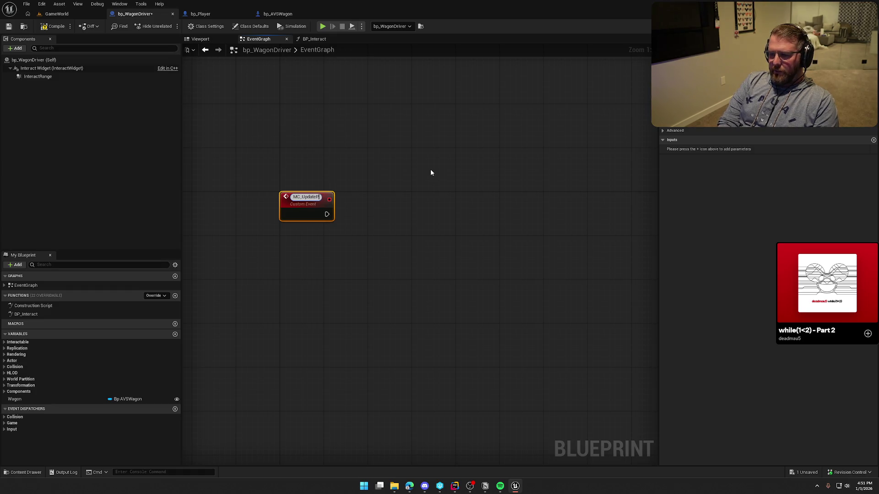
pyautogui.press('BackSpace')
pyautogui.press('BackSpace')
pyautogui.press('BackSpace')
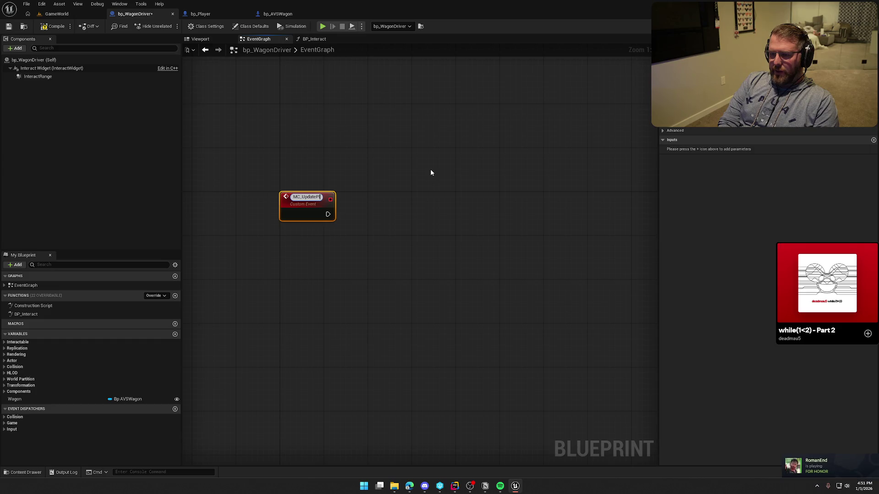
pyautogui.press('BackSpace')
pyautogui.write('Driver')
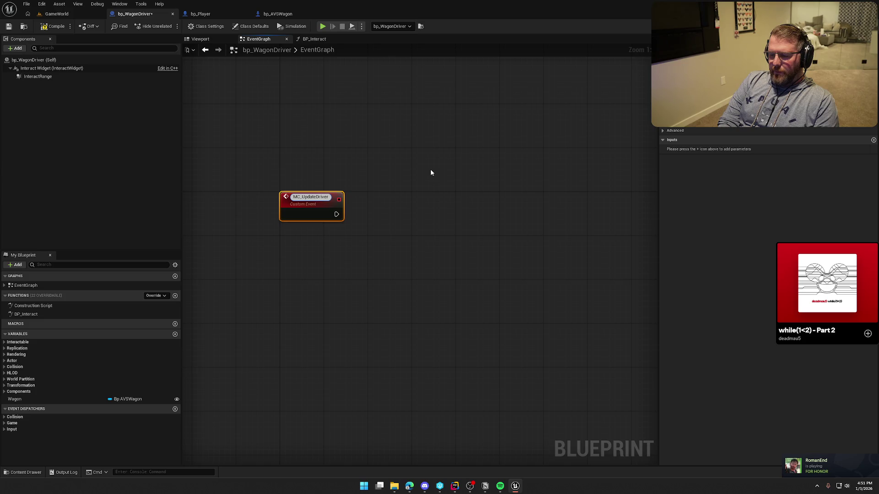
pyautogui.write('State')
pyautogui.press('Return')
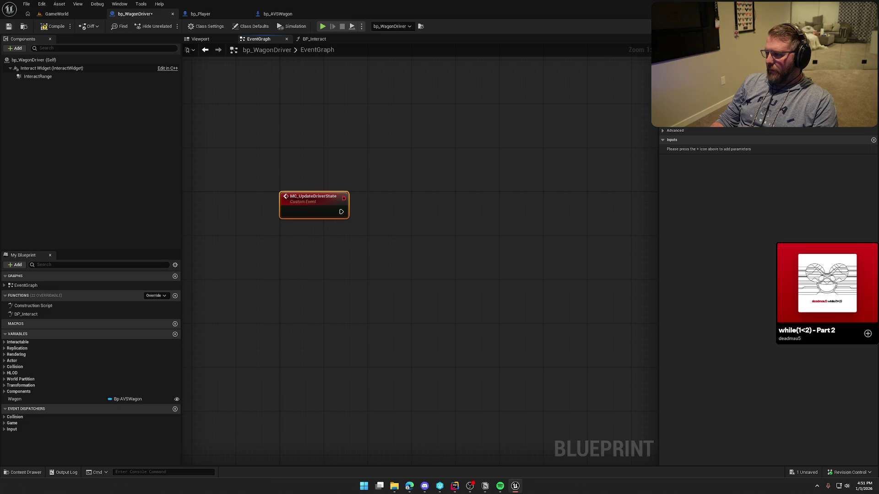
# Step: Set MC_UpdateDriverState to Multicast, save bp_WagonDriver, and review the BP_Interact collision and attach nodes
pyautogui.click(806, 110)
pyautogui.click(53, 26)
pyautogui.click(314, 38)
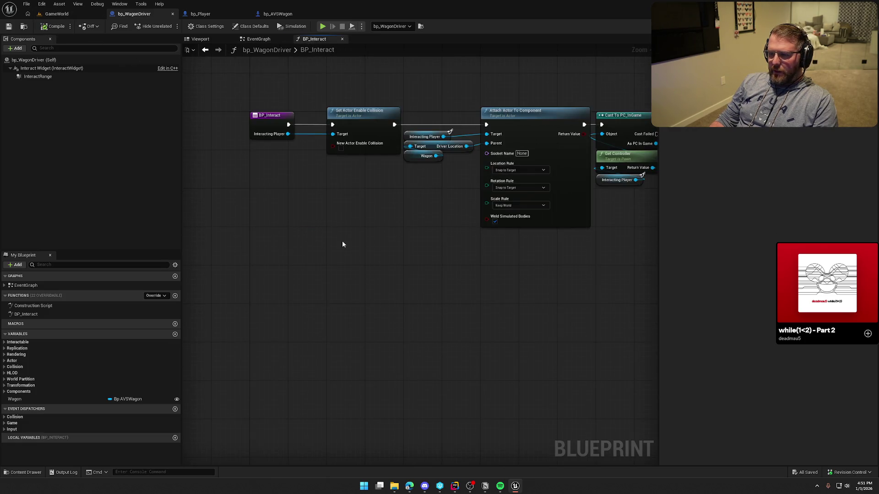
pyautogui.scroll(-2, 339, 241)
pyautogui.moveTo(268, 118)
pyautogui.mouseDown()
pyautogui.moveTo(405, 224)
pyautogui.moveTo(498, 260)
pyautogui.mouseUp()
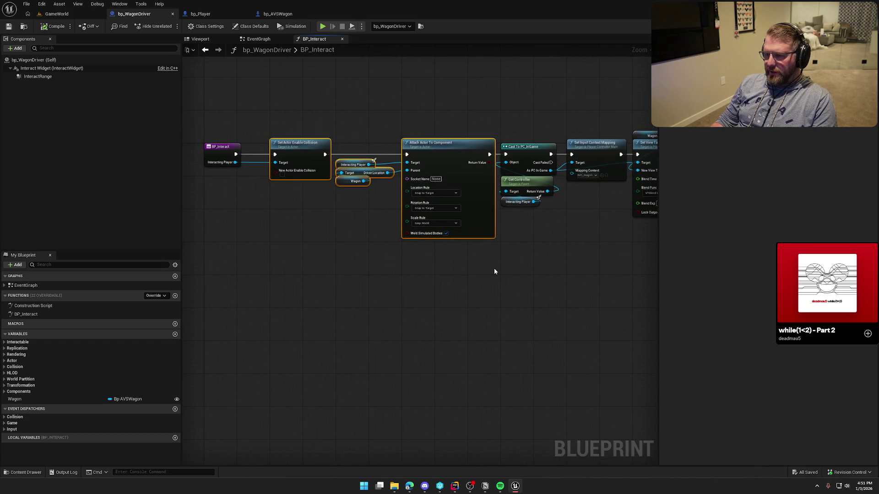
pyautogui.click(316, 216)
pyautogui.click(221, 147)
pyautogui.click(289, 231)
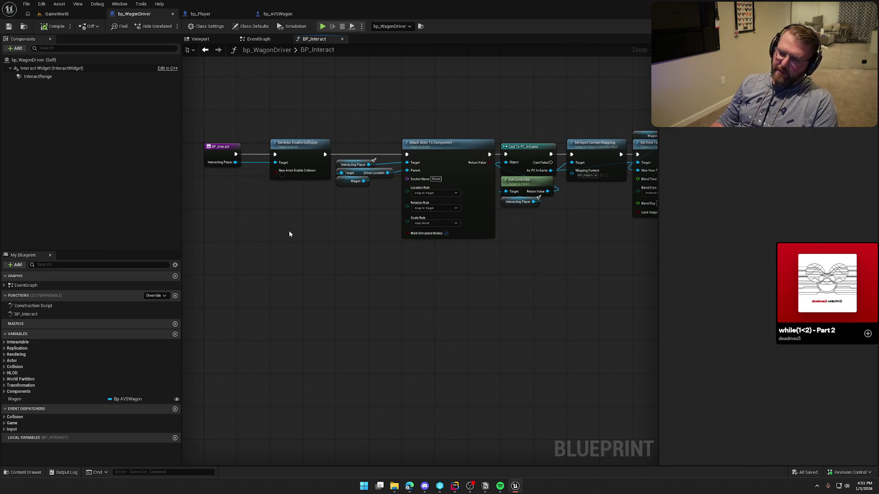
# Step: Add a Player input typed Player Character Main object reference to MC_UpdateDriverState and save
pyautogui.click(262, 40)
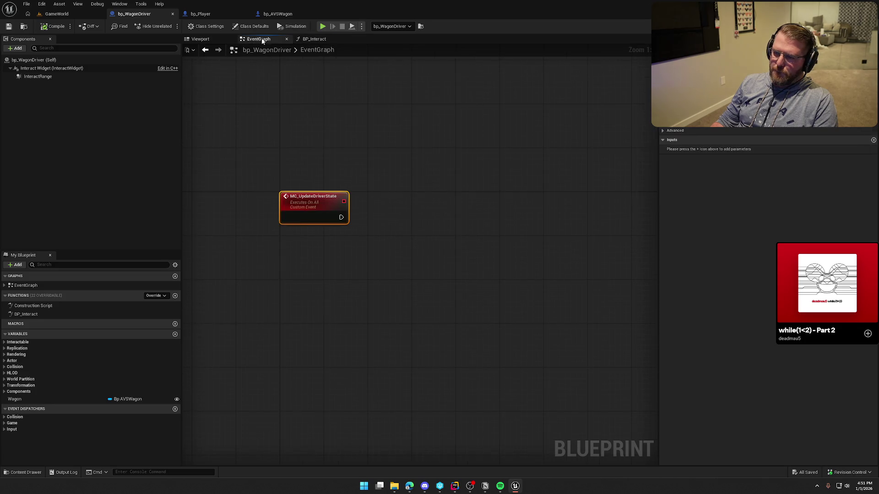
pyautogui.click(873, 140)
pyautogui.write('Player')
pyautogui.press('Return')
pyautogui.click(808, 149)
pyautogui.write('player')
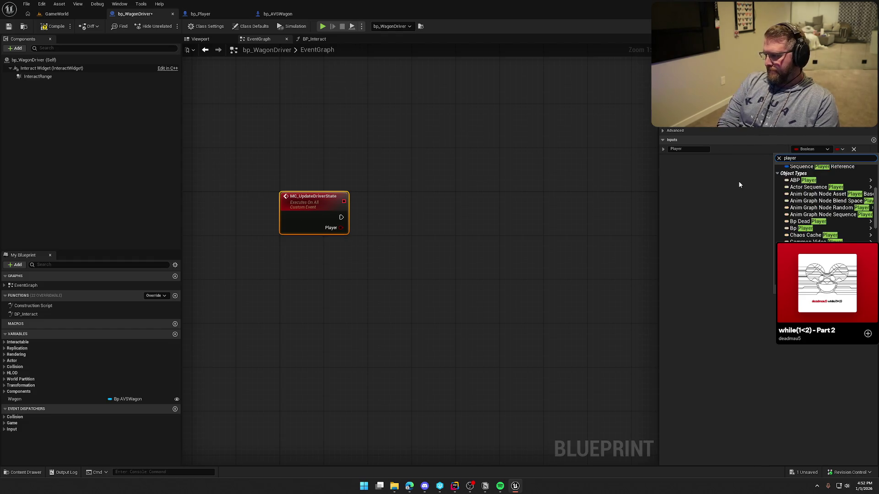
pyautogui.write(' ch')
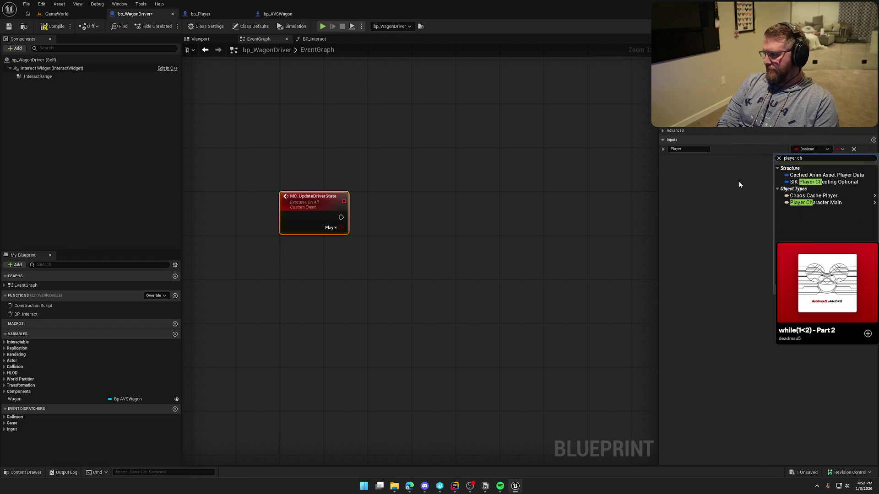
pyautogui.moveTo(815, 203)
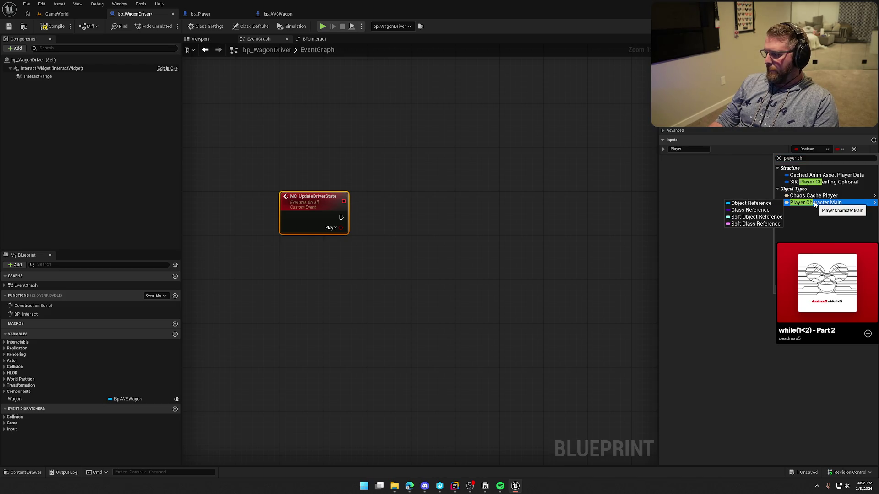
pyautogui.click(751, 202)
pyautogui.hotkey('ctrl', 's')
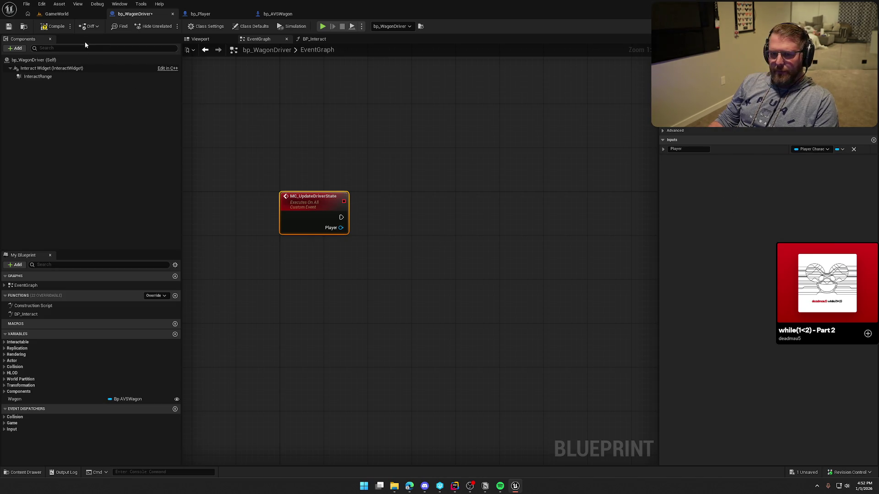
pyautogui.click(314, 40)
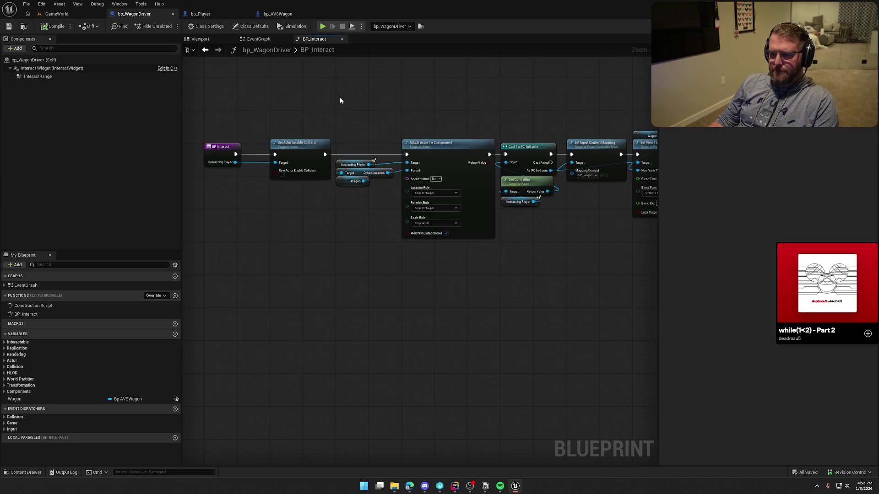
# Step: Move the Set Actor Enable Collision and Attach Actor To Component nodes under MC_UpdateDriverState
pyautogui.moveTo(272, 117); pyautogui.dragTo(496, 267)
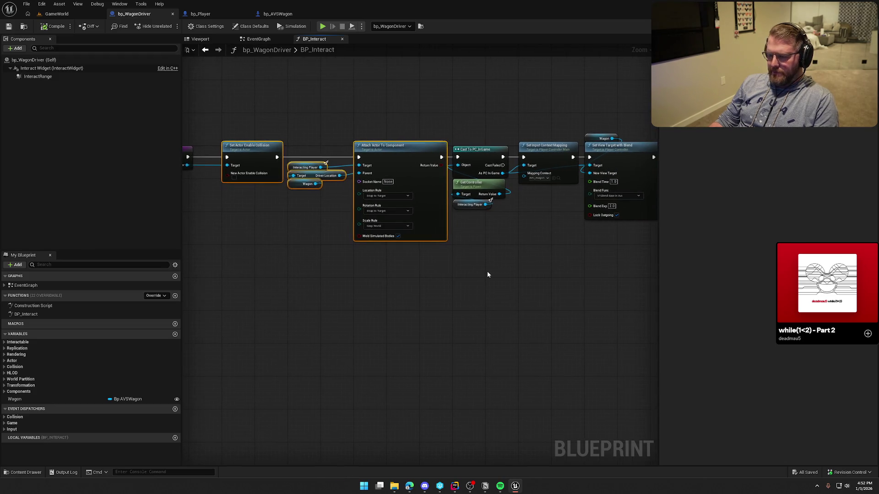
pyautogui.press('Delete')
pyautogui.click(257, 39)
pyautogui.hotkey('ctrl', 'v')
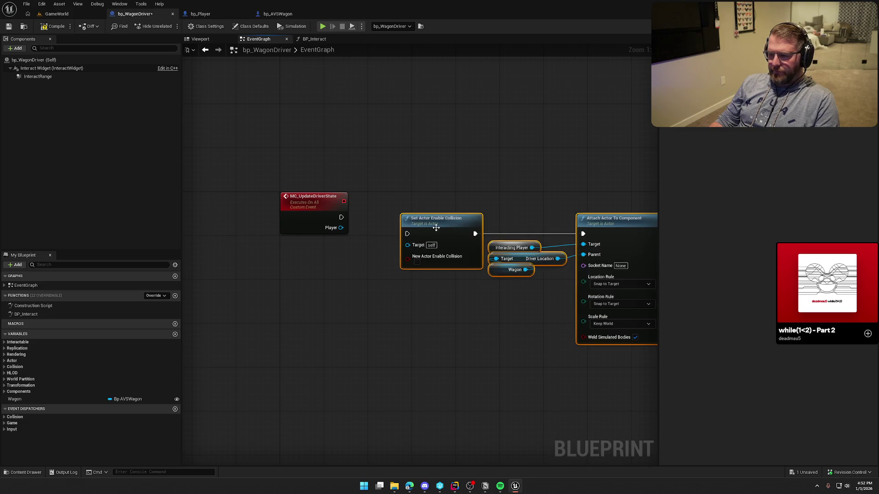
pyautogui.moveTo(408, 234); pyautogui.dragTo(342, 217)
pyautogui.moveTo(412, 257); pyautogui.dragTo(341, 228)
pyautogui.click(378, 258)
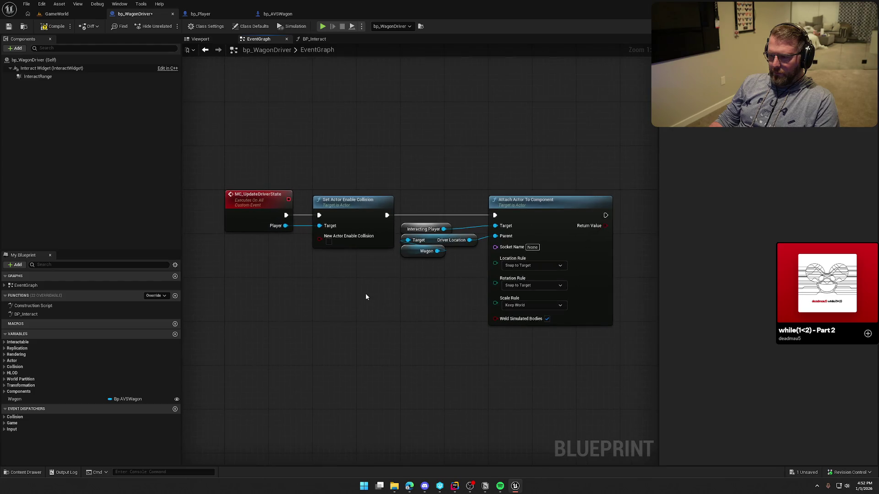
# Step: Feed the Player input into the attach Target, delete Interacting Player, and save
pyautogui.moveTo(285, 225); pyautogui.dragTo(495, 226)
pyautogui.click(417, 229)
pyautogui.moveTo(417, 229); pyautogui.dragTo(417, 139)
pyautogui.press('Delete')
pyautogui.moveTo(407, 356)
pyautogui.mouseDown()
pyautogui.moveTo(341, 361)
pyautogui.moveTo(366, 297)
pyautogui.mouseUp()
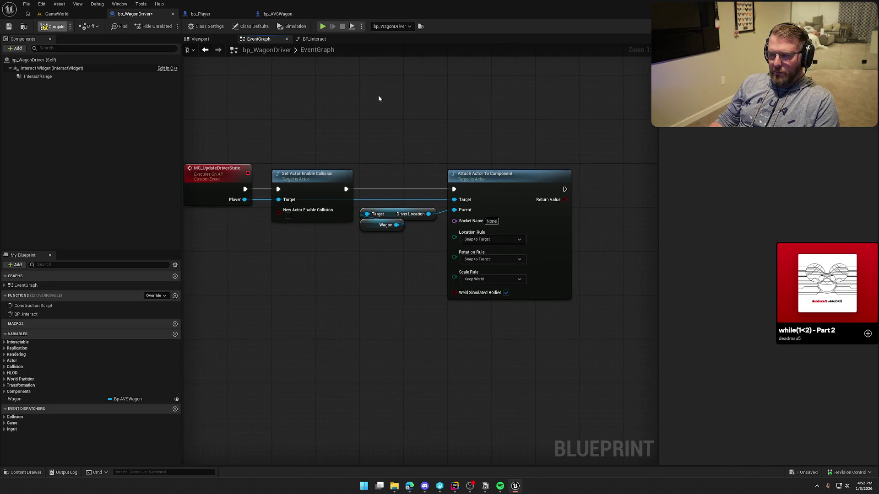
pyautogui.hotkey('ctrl', 's')
pyautogui.click(314, 39)
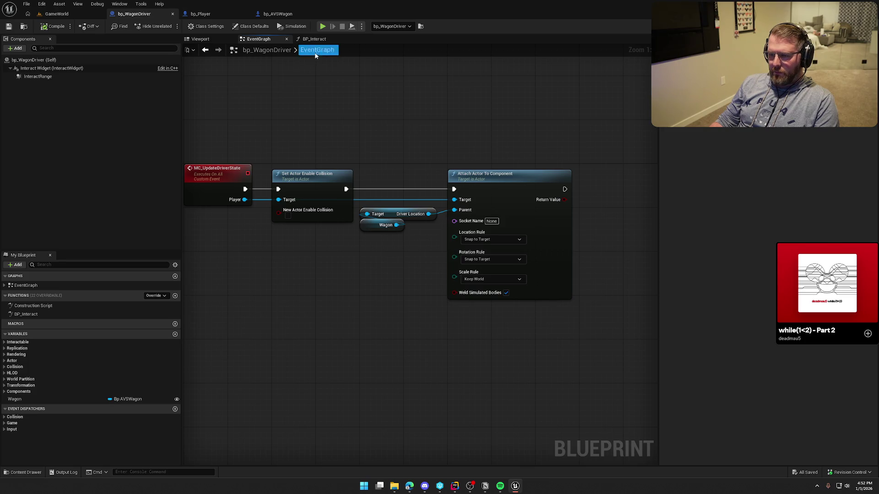
# Step: Move the Cast, input mapping, view target and Set Visibility nodes right and down, away from the entry node
pyautogui.scroll(1, 253, 158)
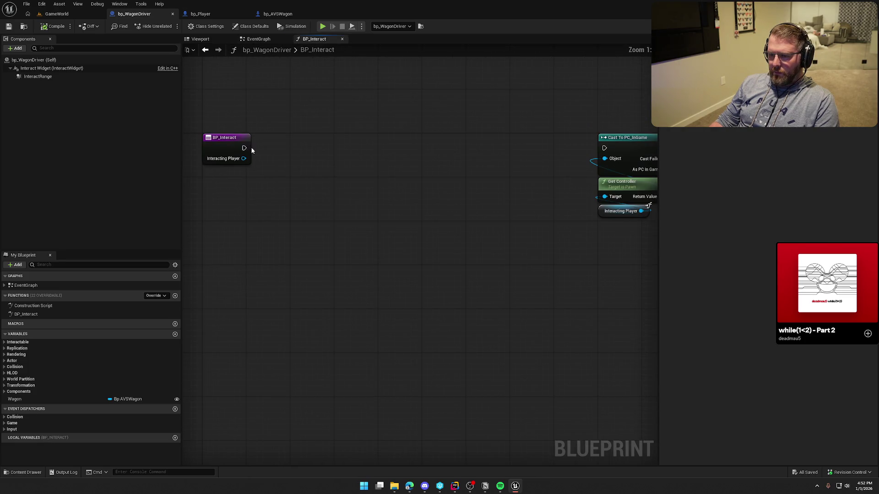
pyautogui.moveTo(369, 169); pyautogui.dragTo(239, 163)
pyautogui.moveTo(368, 189); pyautogui.dragTo(47, 218)
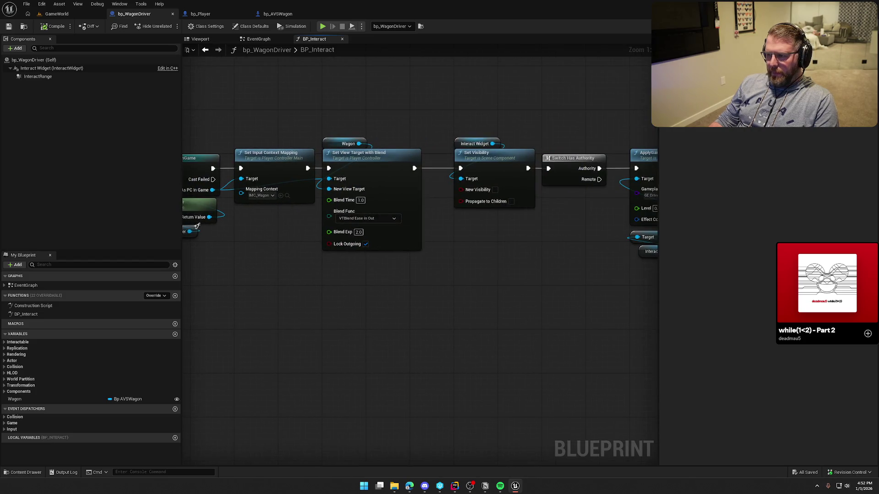
pyautogui.moveTo(486, 275)
pyautogui.mouseDown()
pyautogui.moveTo(545, 280)
pyautogui.moveTo(459, 277)
pyautogui.mouseUp()
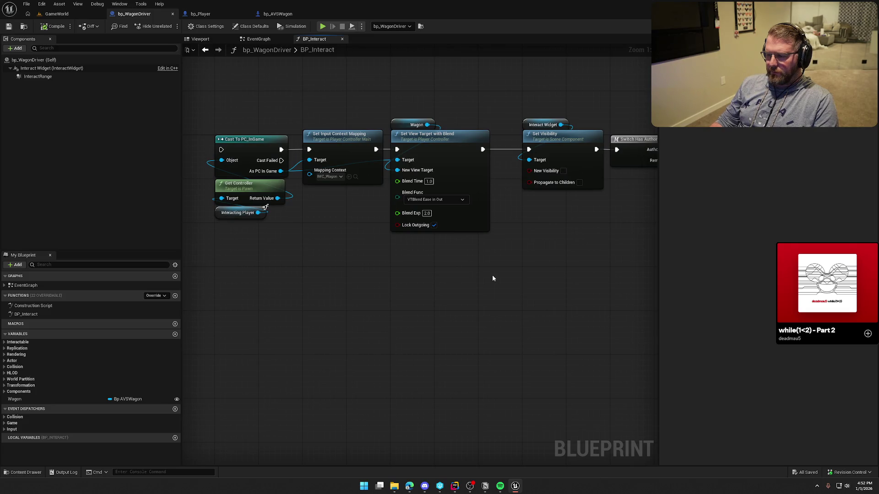
pyautogui.scroll(-1, 490, 277)
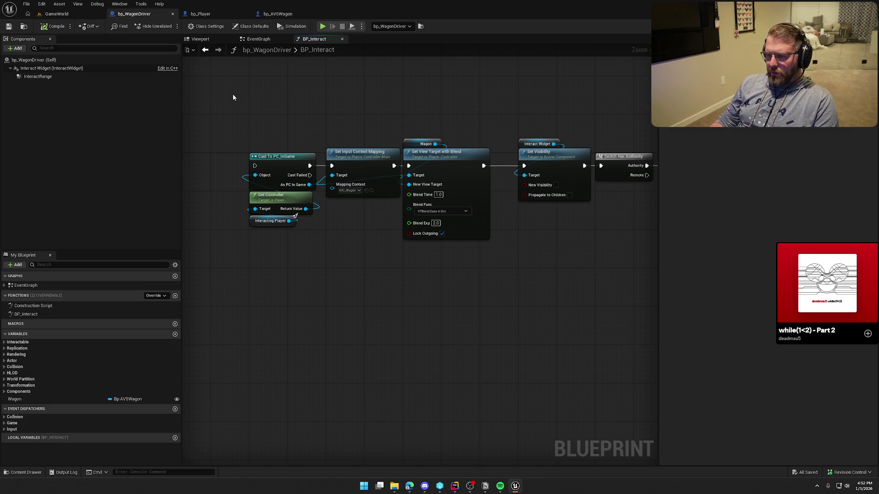
pyautogui.moveTo(282, 146)
pyautogui.mouseDown()
pyautogui.moveTo(517, 257)
pyautogui.moveTo(566, 270)
pyautogui.mouseUp()
pyautogui.moveTo(288, 230)
pyautogui.mouseDown()
pyautogui.moveTo(382, 208)
pyautogui.moveTo(266, 262)
pyautogui.moveTo(419, 256)
pyautogui.mouseUp()
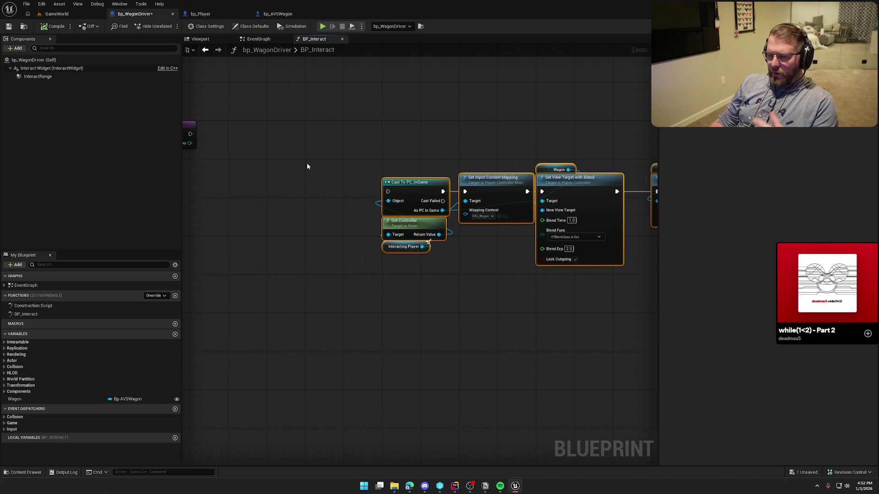
pyautogui.moveTo(307, 166); pyautogui.dragTo(329, 182)
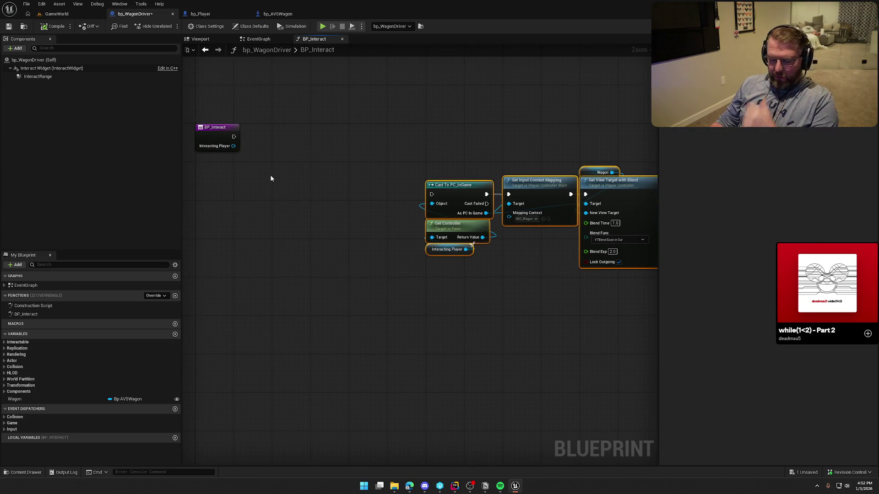
pyautogui.click(287, 139)
pyautogui.moveTo(271, 147); pyautogui.dragTo(294, 130)
# Step: Add a Sequence node after the entry, with a Branch off its Then 0 output
pyautogui.click(288, 117)
pyautogui.moveTo(365, 124)
pyautogui.mouseDown()
pyautogui.moveTo(339, 131)
pyautogui.moveTo(388, 126)
pyautogui.moveTo(377, 131)
pyautogui.mouseUp()
pyautogui.click(372, 113)
# Step: Feed Interacting Player's Is Locally Controlled into the Branch condition, placed above the Sequence
pyautogui.moveTo(237, 146); pyautogui.dragTo(268, 170)
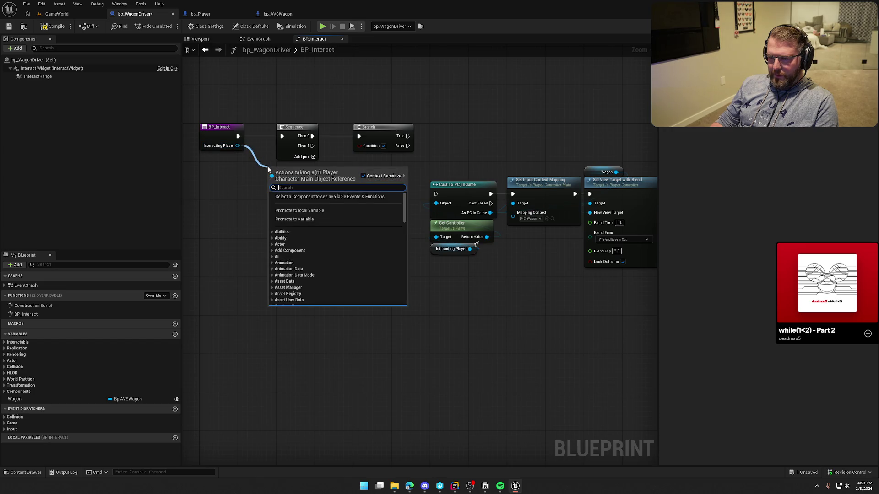
pyautogui.write('locally')
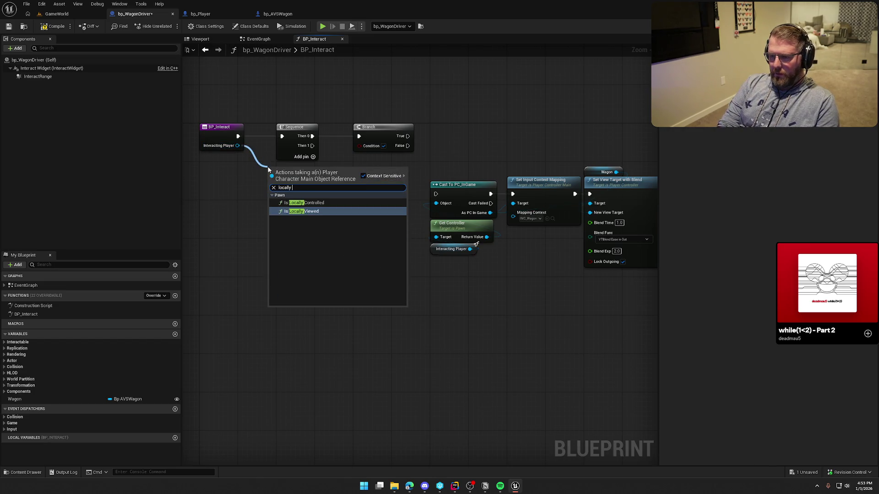
pyautogui.click(304, 203)
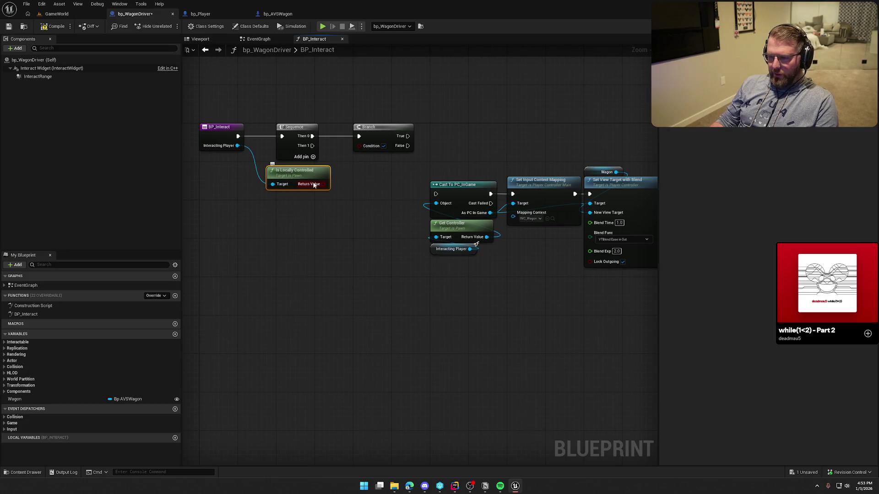
pyautogui.moveTo(325, 185); pyautogui.dragTo(359, 145)
pyautogui.moveTo(311, 176)
pyautogui.mouseDown()
pyautogui.moveTo(315, 84)
pyautogui.moveTo(317, 114)
pyautogui.moveTo(322, 110)
pyautogui.mouseUp()
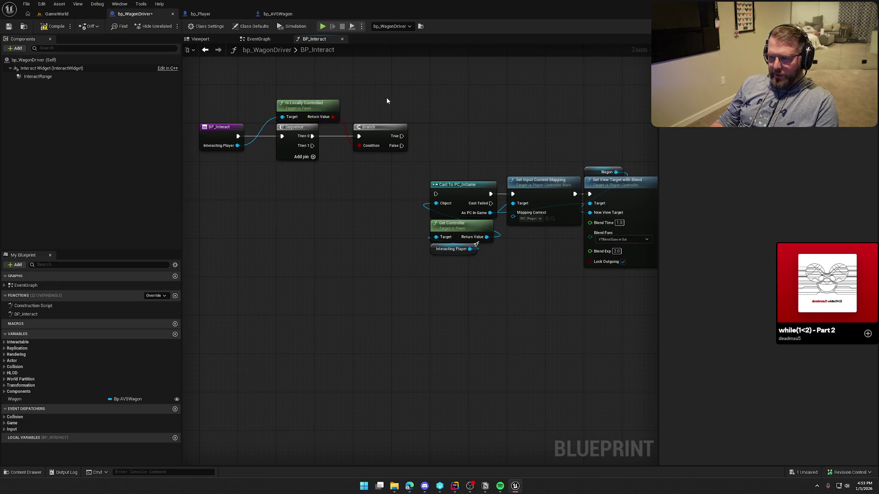
pyautogui.moveTo(328, 208); pyautogui.dragTo(294, 150)
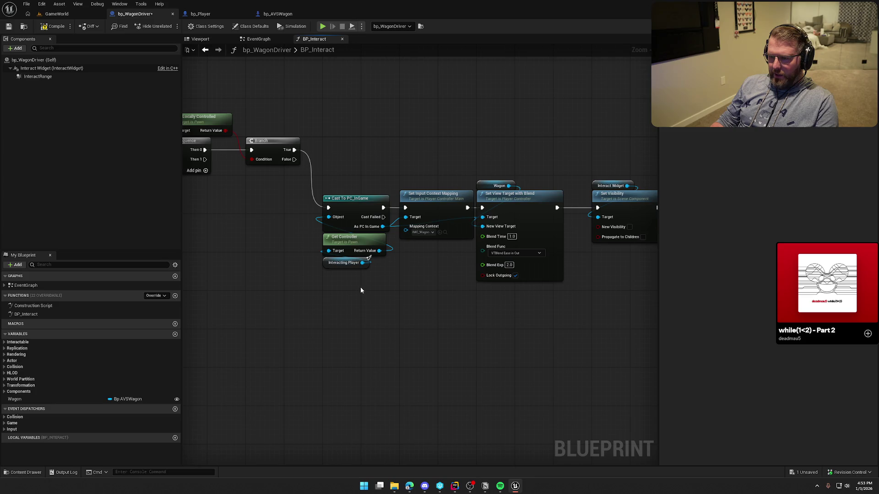
# Step: Connect Set Visibility's output into Switch Has Authority
pyautogui.moveTo(398, 292); pyautogui.dragTo(300, 285)
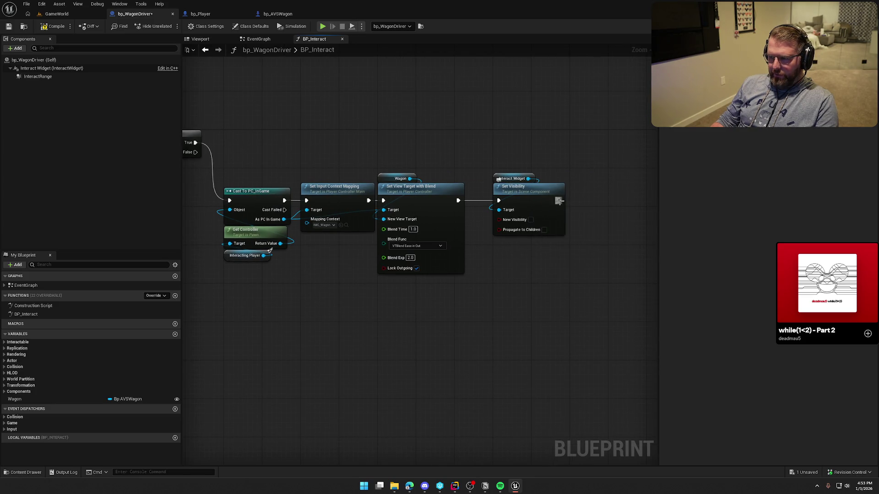
pyautogui.moveTo(405, 323); pyautogui.dragTo(438, 358)
pyautogui.scroll(-1, 438, 358)
pyautogui.moveTo(562, 359)
pyautogui.mouseDown()
pyautogui.moveTo(320, 244)
pyautogui.moveTo(321, 153)
pyautogui.mouseUp()
pyautogui.moveTo(307, 271)
pyautogui.mouseDown()
pyautogui.moveTo(444, 271)
pyautogui.moveTo(283, 265)
pyautogui.moveTo(440, 269)
pyautogui.moveTo(430, 268)
pyautogui.moveTo(417, 244)
pyautogui.mouseUp()
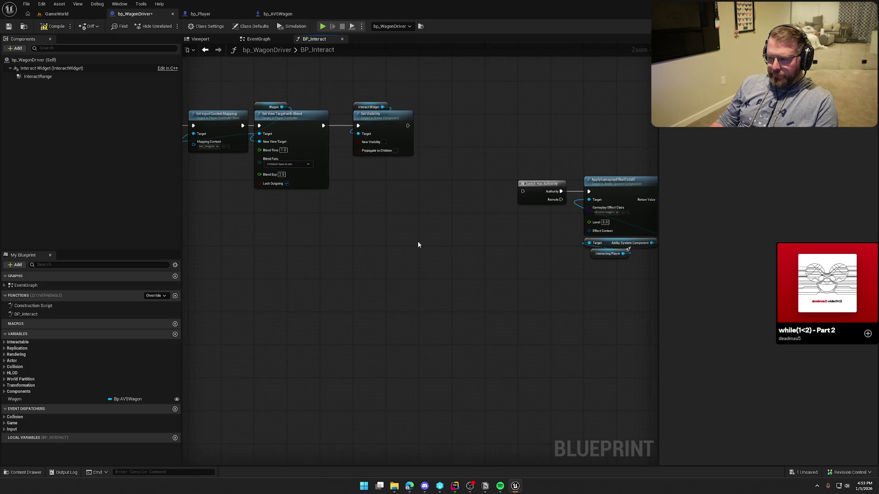
pyautogui.moveTo(523, 192); pyautogui.dragTo(408, 126)
# Step: Move the lower node row beneath the upper row and run the Branch into Switch Has Authority
pyautogui.moveTo(439, 218)
pyautogui.mouseDown()
pyautogui.moveTo(519, 239)
pyautogui.moveTo(442, 238)
pyautogui.mouseUp()
pyautogui.scroll(-5, 535, 179)
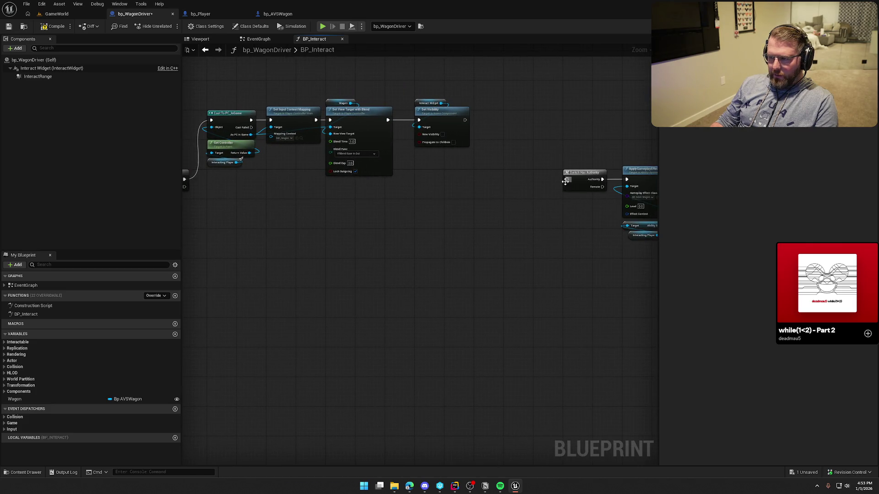
pyautogui.moveTo(557, 193); pyautogui.dragTo(412, 172)
pyautogui.scroll(3, 421, 209)
pyautogui.moveTo(422, 210)
pyautogui.mouseDown()
pyautogui.moveTo(338, 222)
pyautogui.moveTo(265, 197)
pyautogui.mouseUp()
pyautogui.scroll(1, 265, 197)
pyautogui.scroll(4, 265, 197)
pyautogui.moveTo(232, 280); pyautogui.dragTo(343, 228)
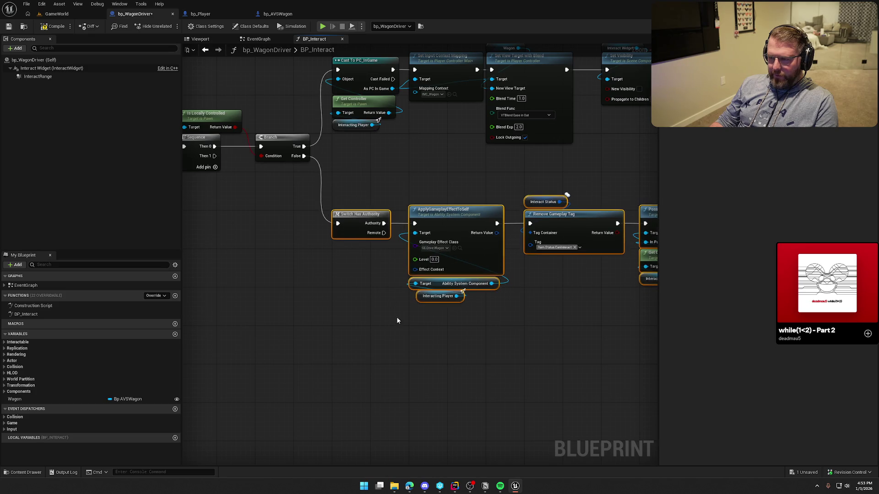
pyautogui.moveTo(396, 315); pyautogui.dragTo(325, 292)
# Step: Tidy the lower row, tucking the Interacting Player getter under its Target pin
pyautogui.moveTo(439, 239); pyautogui.dragTo(342, 241)
pyautogui.click(361, 178)
pyautogui.moveTo(270, 152)
pyautogui.mouseDown()
pyautogui.moveTo(624, 317)
pyautogui.moveTo(595, 317)
pyautogui.mouseUp()
pyautogui.click(515, 316)
pyautogui.click(492, 182)
pyautogui.moveTo(427, 300); pyautogui.dragTo(429, 355)
pyautogui.click(429, 355)
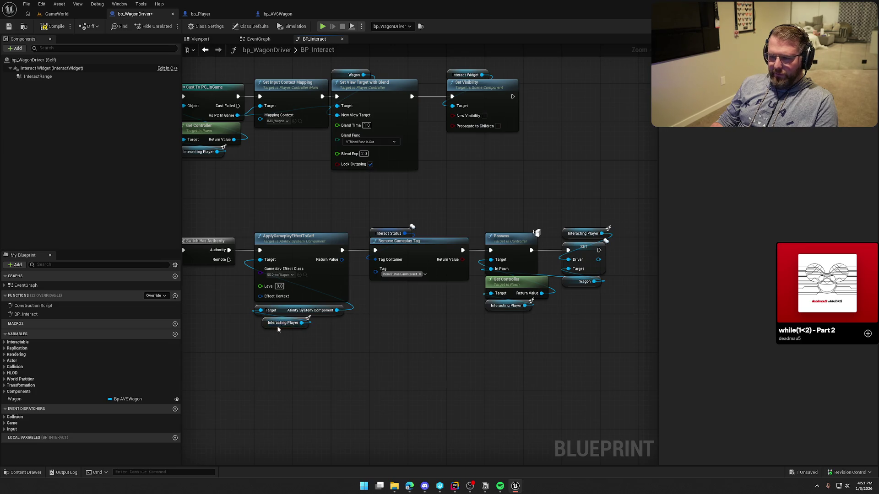
pyautogui.moveTo(274, 328); pyautogui.dragTo(276, 325)
pyautogui.click(393, 352)
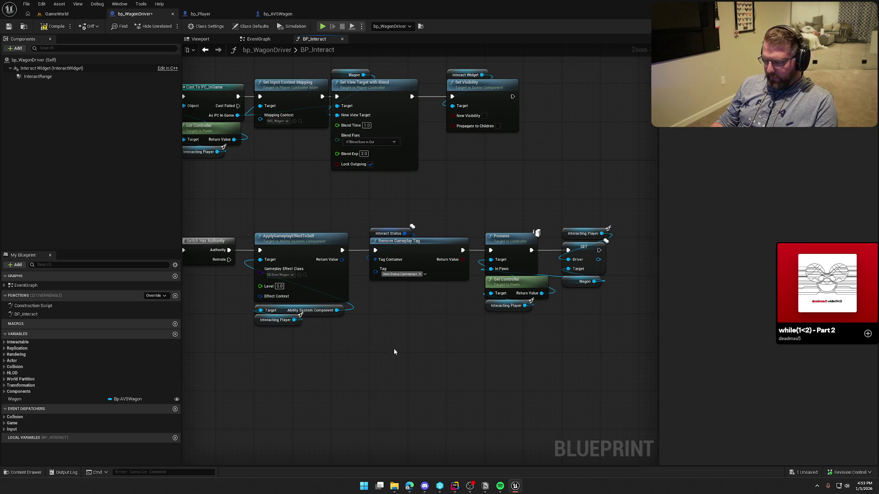
pyautogui.moveTo(394, 352); pyautogui.dragTo(458, 321)
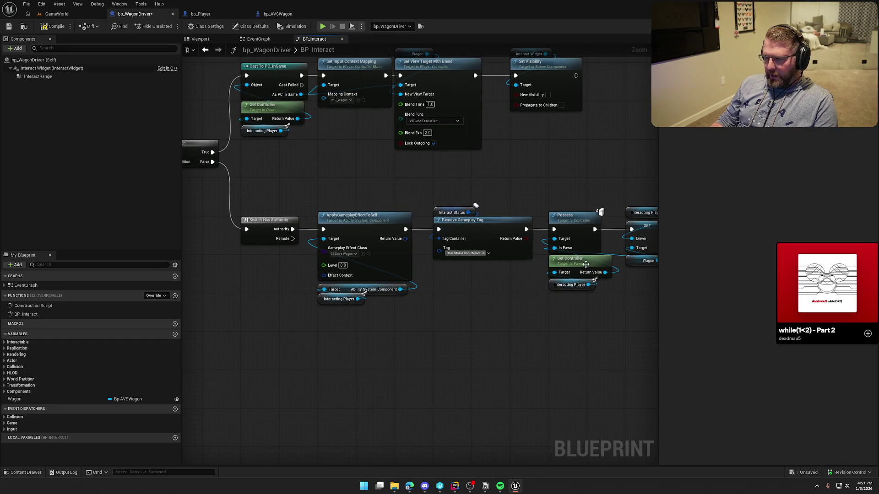
pyautogui.scroll(-2, 337, 320)
pyautogui.scroll(2, 545, 299)
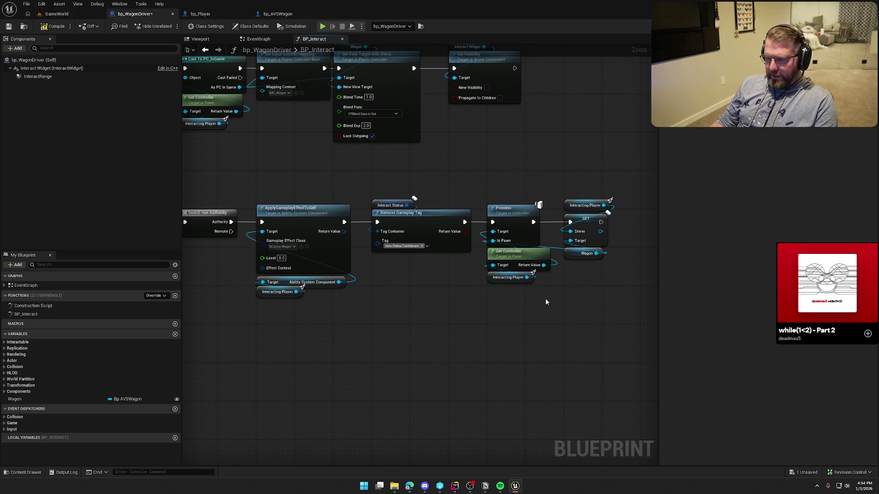
# Step: Add an MC Update Driver State call right after the SET node
pyautogui.moveTo(286, 177); pyautogui.dragTo(598, 311)
pyautogui.moveTo(626, 238)
pyautogui.mouseDown()
pyautogui.moveTo(441, 247)
pyautogui.moveTo(460, 234)
pyautogui.mouseUp()
pyautogui.write('mc')
pyautogui.write(' update')
pyautogui.press('Return')
pyautogui.moveTo(483, 243); pyautogui.dragTo(477, 223)
# Step: Paste a copy of the Interacting Player getter beside MC Update Driver State's Player input
pyautogui.rightClick(457, 266)
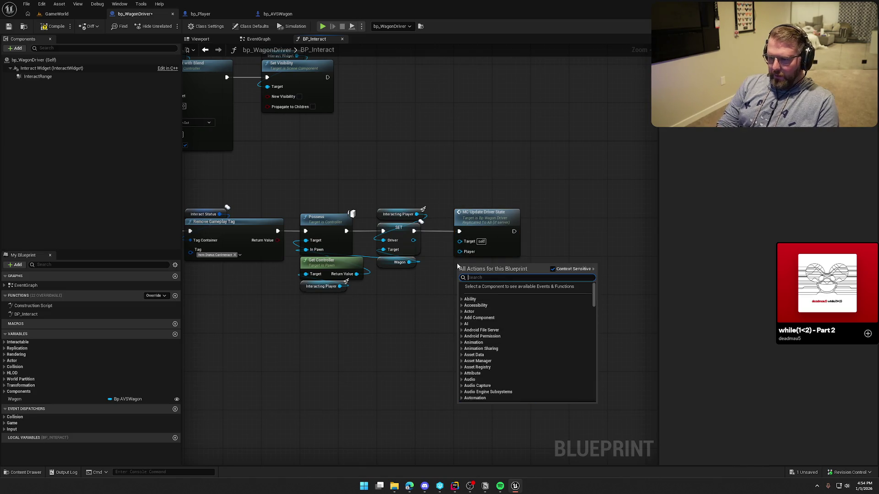
pyautogui.click(357, 297)
pyautogui.click(319, 292)
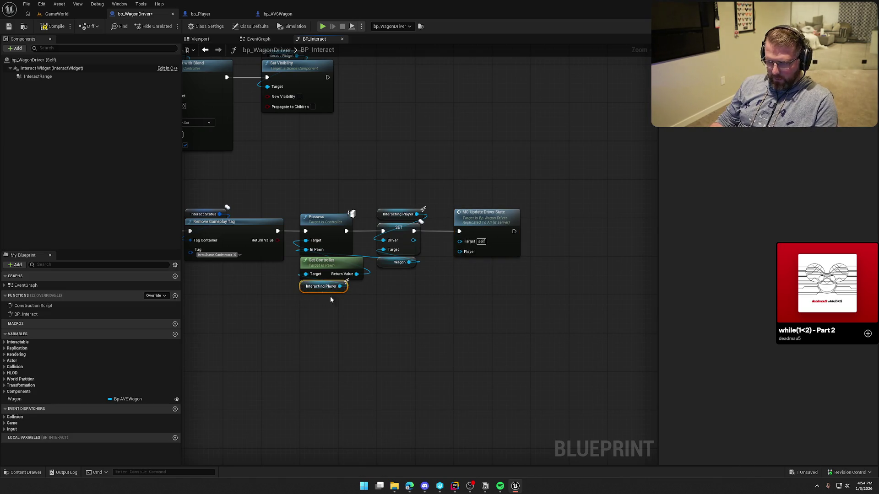
pyautogui.hotkey('ctrl', 'c')
pyautogui.hotkey('ctrl', 'v')
pyautogui.moveTo(443, 284); pyautogui.dragTo(461, 264)
pyautogui.scroll(-4, 510, 314)
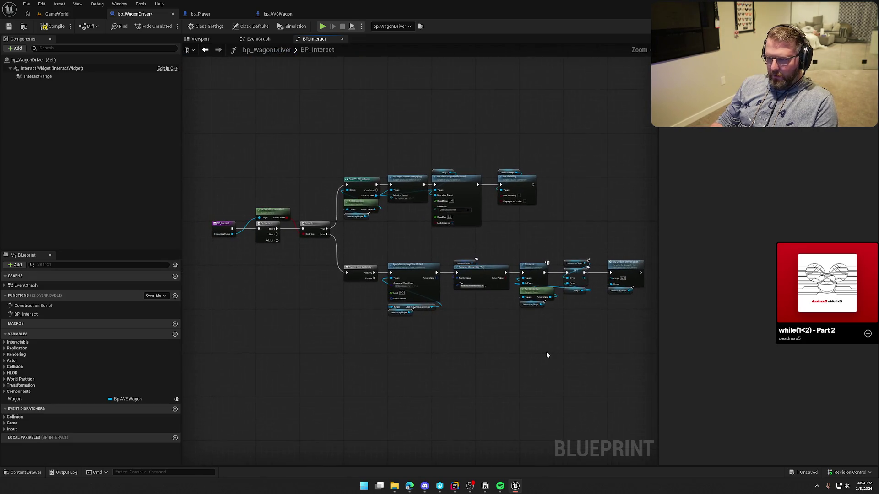
pyautogui.click(64, 14)
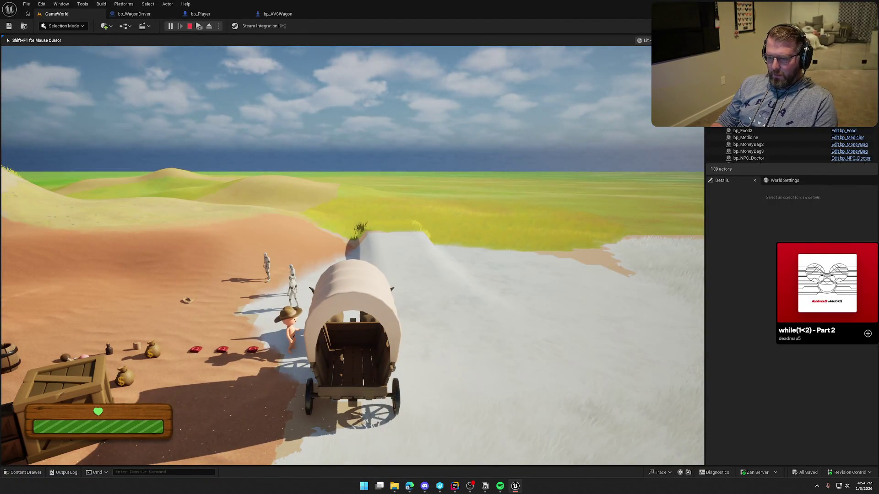
# Step: Wire Sequence Then 1 into Switch Has Authority and remove the Branch False link
pyautogui.press('Escape')
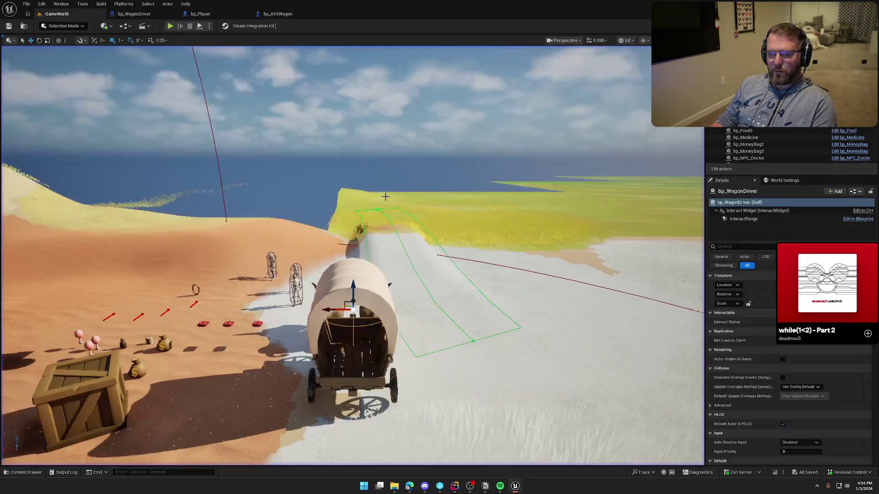
pyautogui.click(134, 14)
pyautogui.scroll(2, 386, 118)
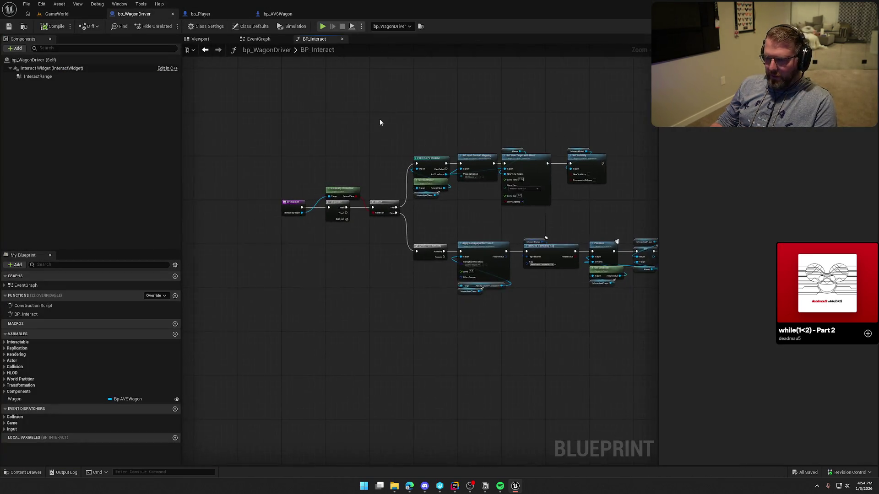
pyautogui.scroll(1, 353, 165)
pyautogui.scroll(1, 268, 83)
pyautogui.moveTo(269, 84); pyautogui.dragTo(335, 113)
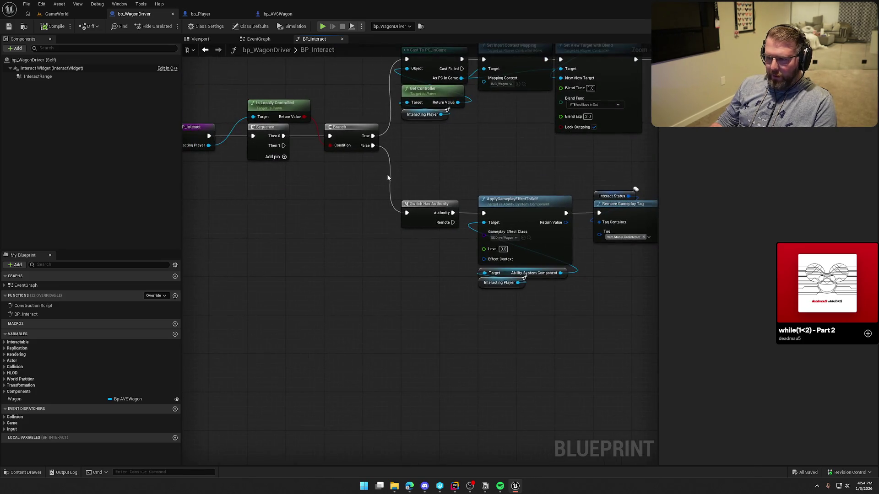
pyautogui.moveTo(406, 212); pyautogui.dragTo(283, 145)
pyautogui.keyDown('alt'); pyautogui.click(373, 146); pyautogui.keyUp('alt')
pyautogui.rightClick(347, 96)
# Step: Compile and save the blueprint, then play-test boarding the wagon with E
pyautogui.click(54, 26)
pyautogui.hotkey('alt', 'p')
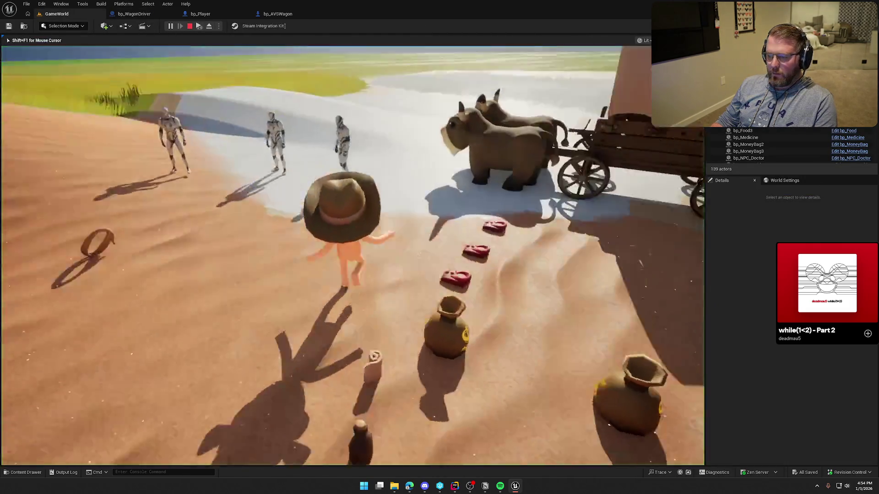
pyautogui.press('e')
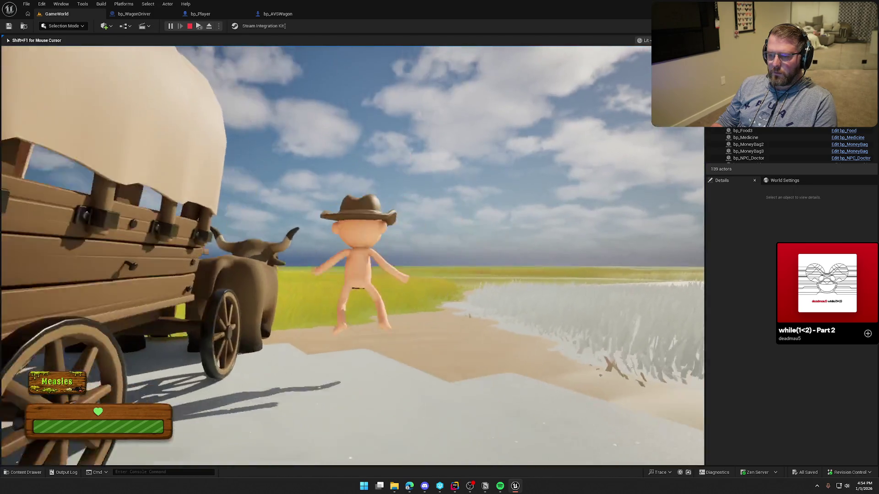
pyautogui.press('Escape')
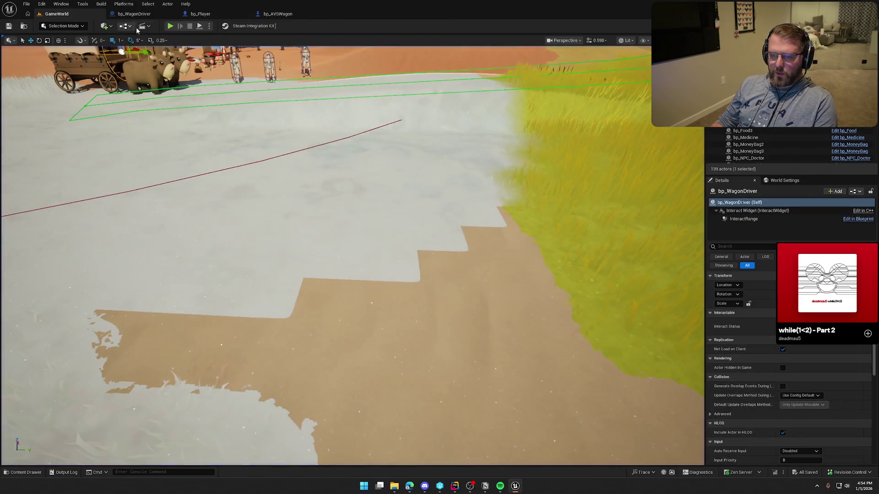
# Step: Run a play-in-editor session briefly, then stop it
pyautogui.click(171, 26)
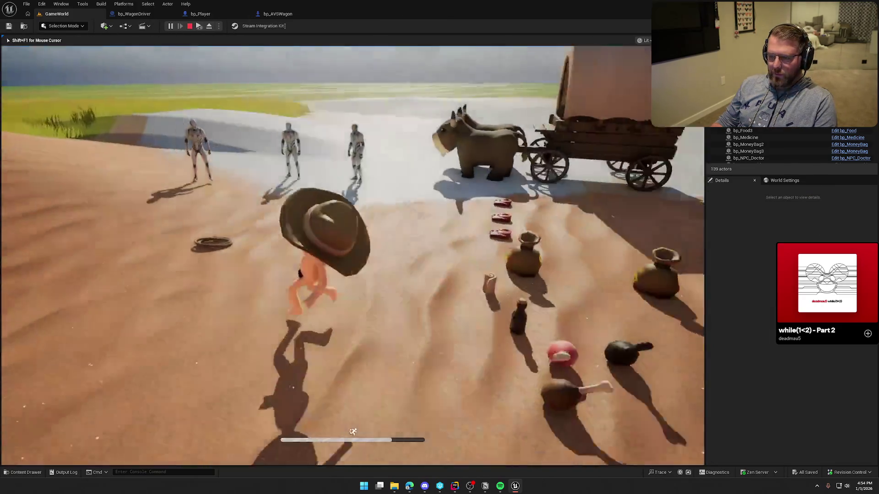
pyautogui.press('super')
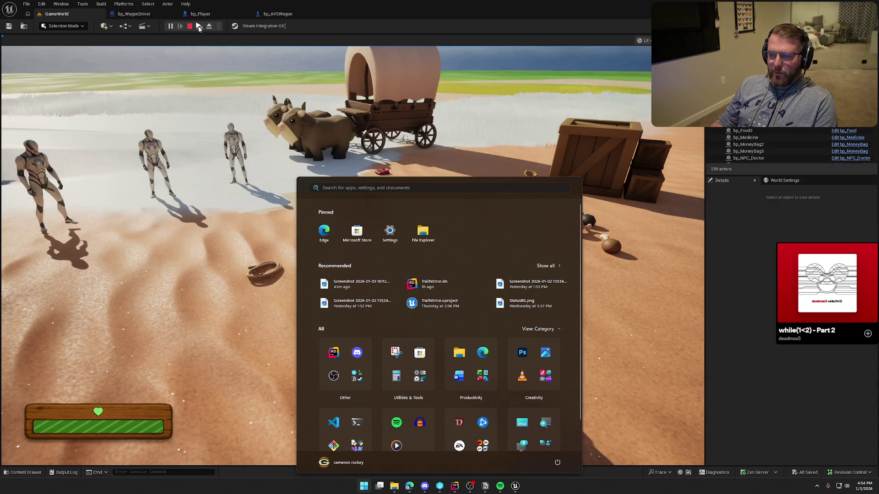
pyautogui.press('Escape')
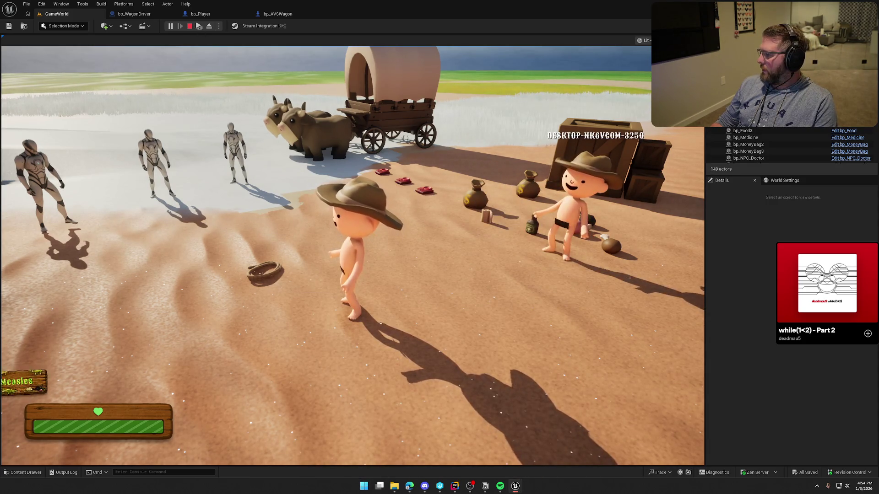
pyautogui.press('super')
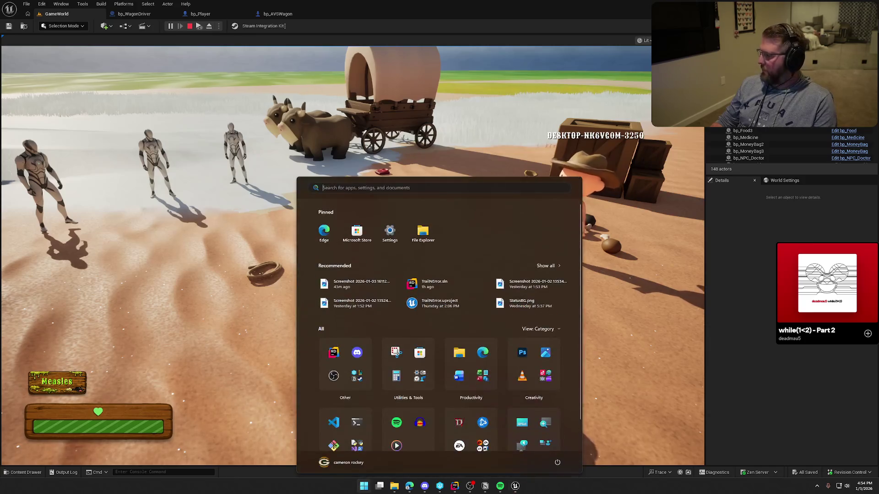
pyautogui.press('Escape')
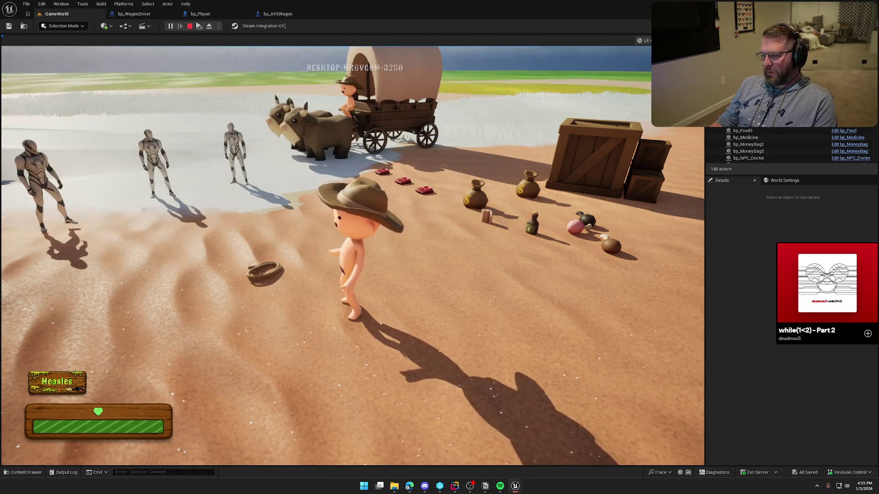
pyautogui.press('Escape')
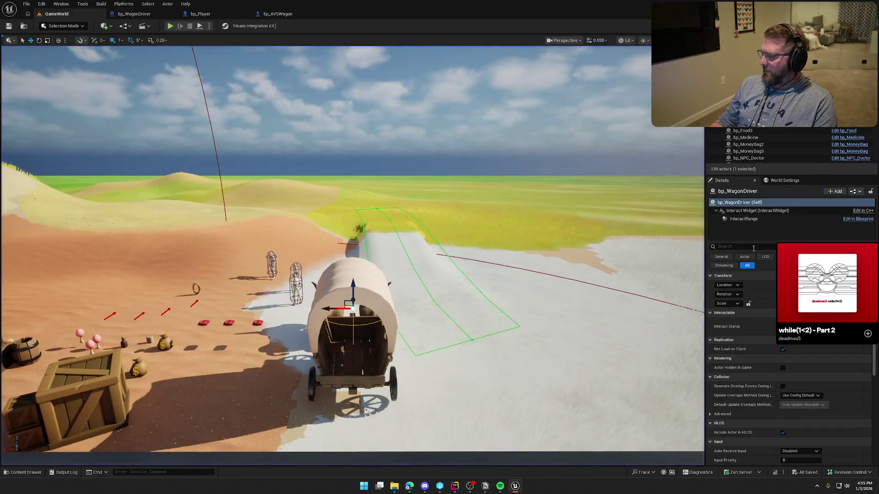
# Step: In a new play session, walk to the wagon, board it with E and drive forward
pyautogui.click(169, 27)
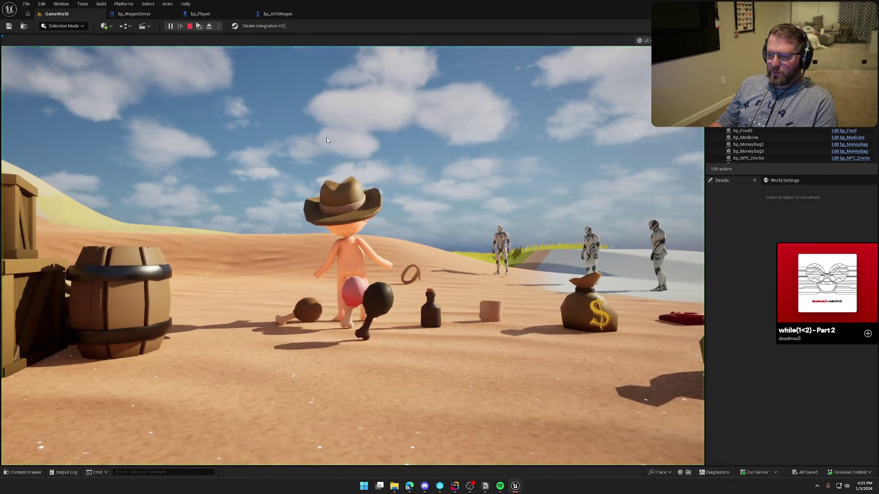
pyautogui.press('super')
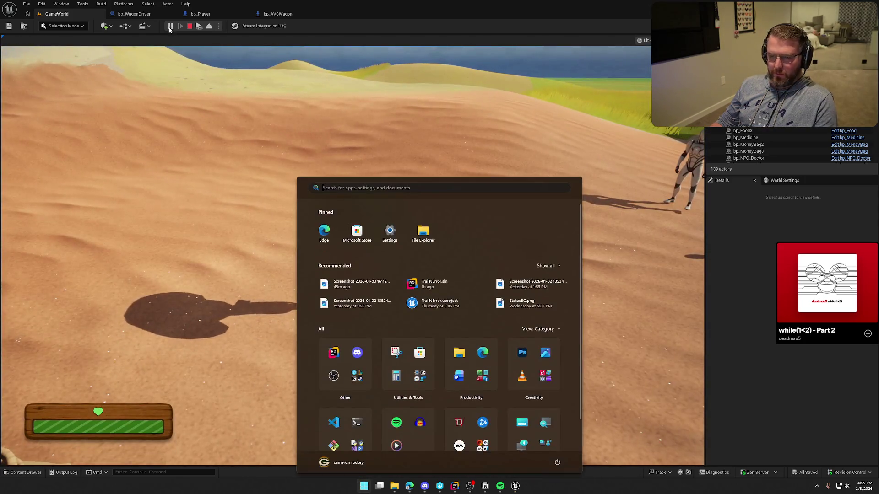
pyautogui.press('super')
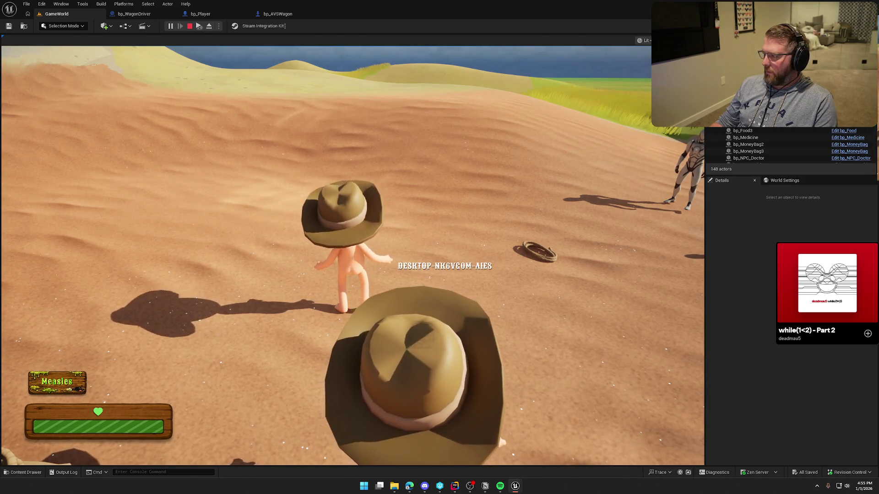
pyautogui.press('super')
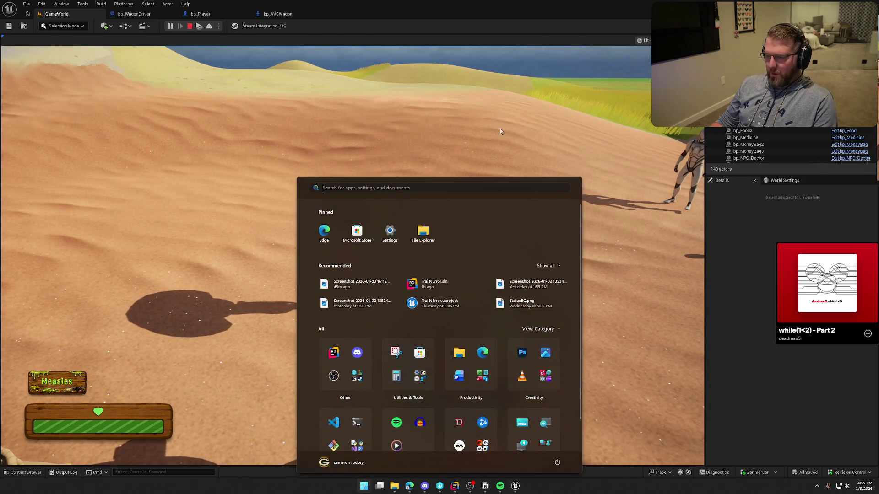
pyautogui.click(640, 120)
pyautogui.press('w')
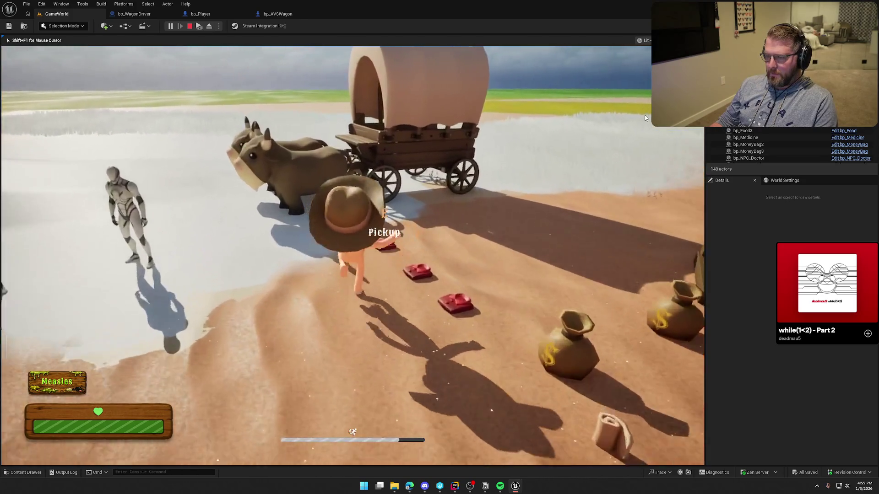
pyautogui.press('e')
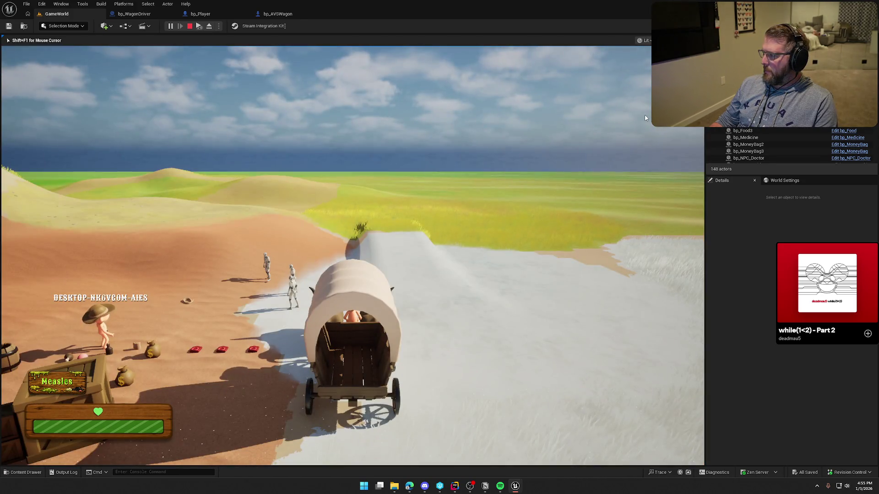
pyautogui.press('w')
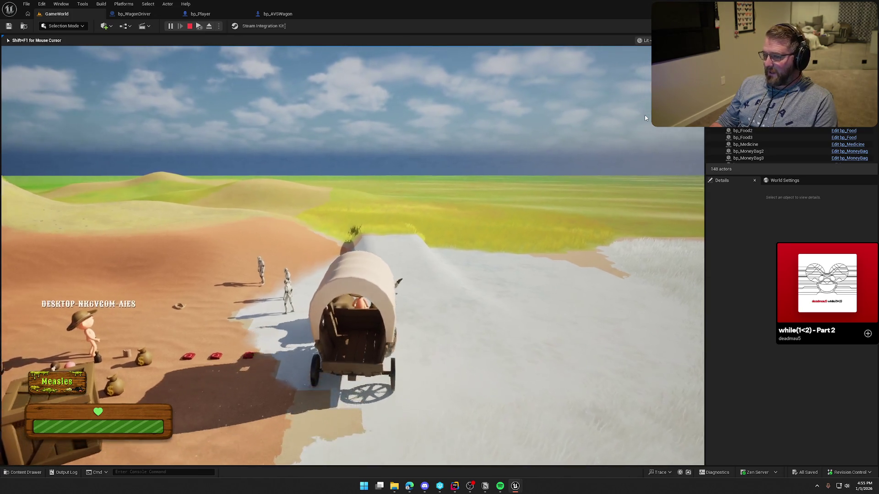
pyautogui.press('w')
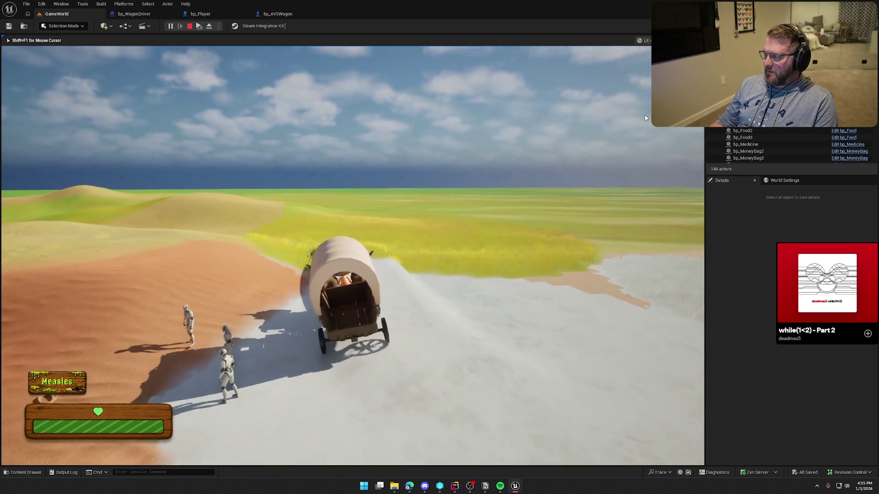
pyautogui.press('w')
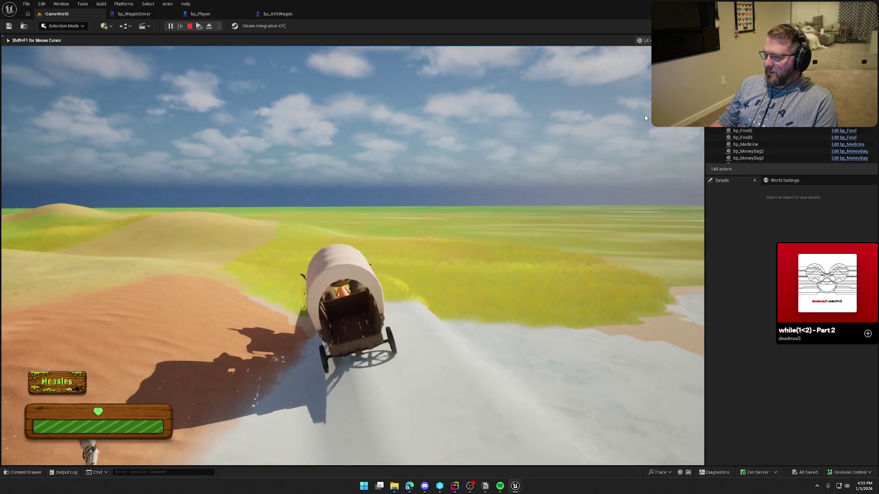
pyautogui.press('Escape')
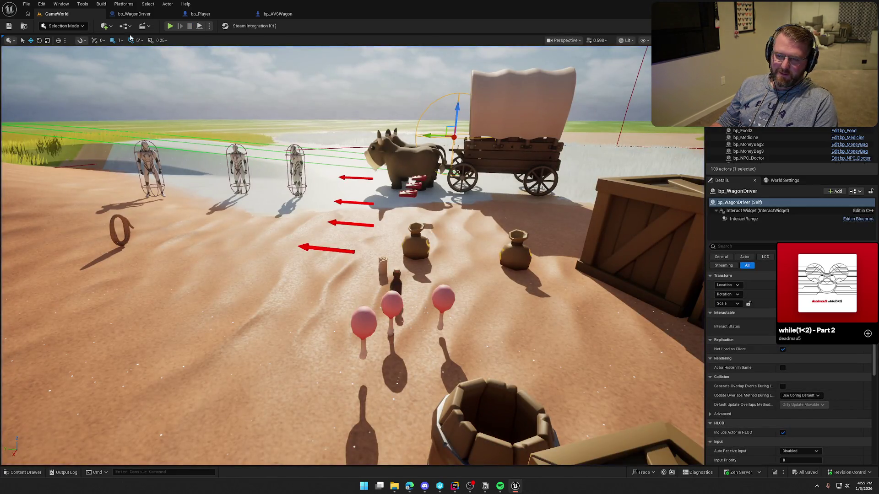
pyautogui.click(134, 14)
# Step: Shift the Switch Has Authority branch nodes further left
pyautogui.moveTo(363, 159); pyautogui.dragTo(367, 120)
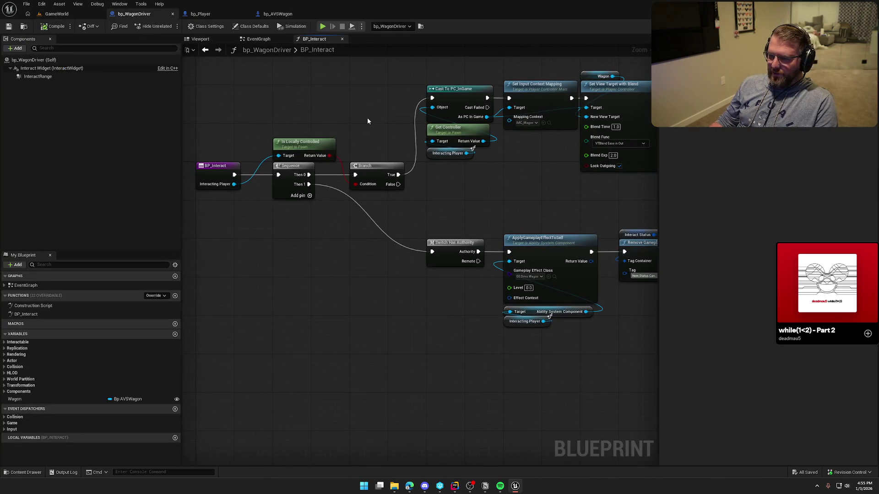
pyautogui.moveTo(504, 186); pyautogui.dragTo(371, 212)
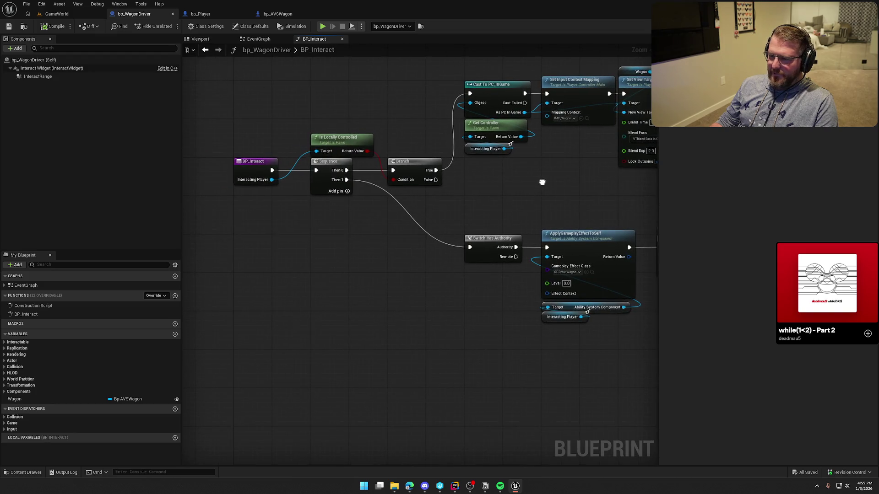
pyautogui.moveTo(370, 212); pyautogui.dragTo(369, 156)
pyautogui.scroll(-2, 369, 156)
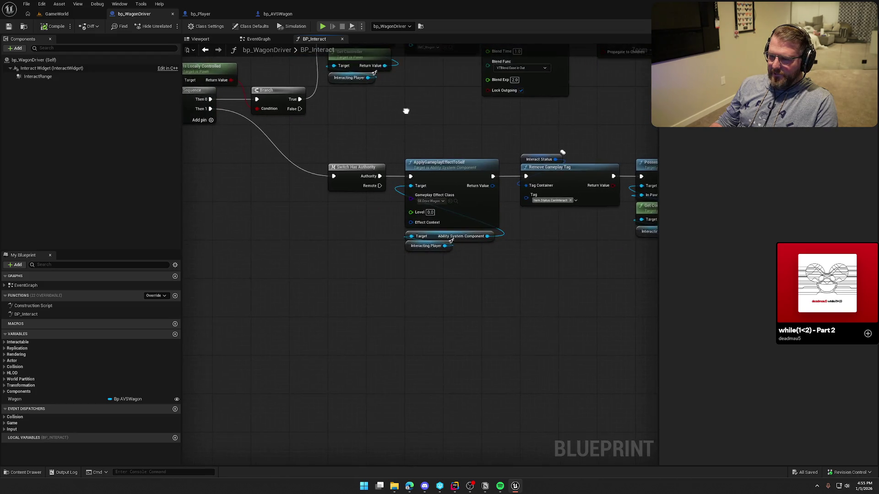
pyautogui.moveTo(328, 148)
pyautogui.mouseDown()
pyautogui.moveTo(601, 253)
pyautogui.moveTo(574, 260)
pyautogui.mouseUp()
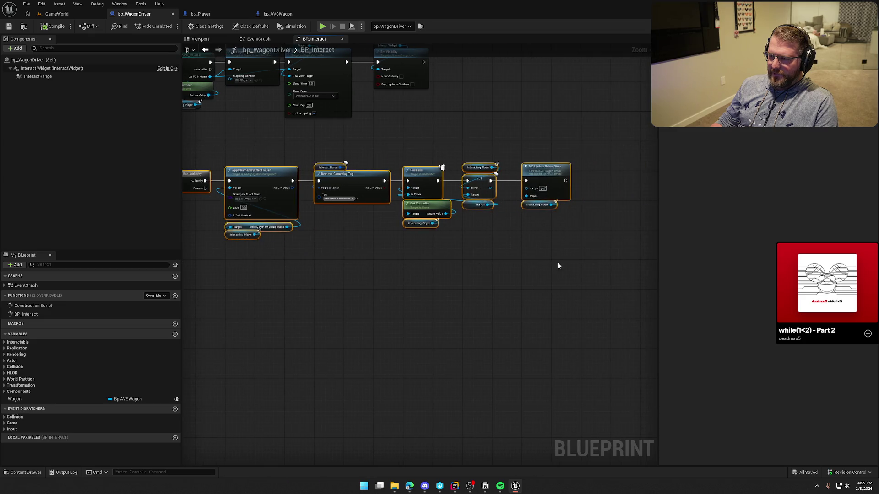
pyautogui.scroll(3, 419, 257)
pyautogui.moveTo(406, 212); pyautogui.dragTo(320, 211)
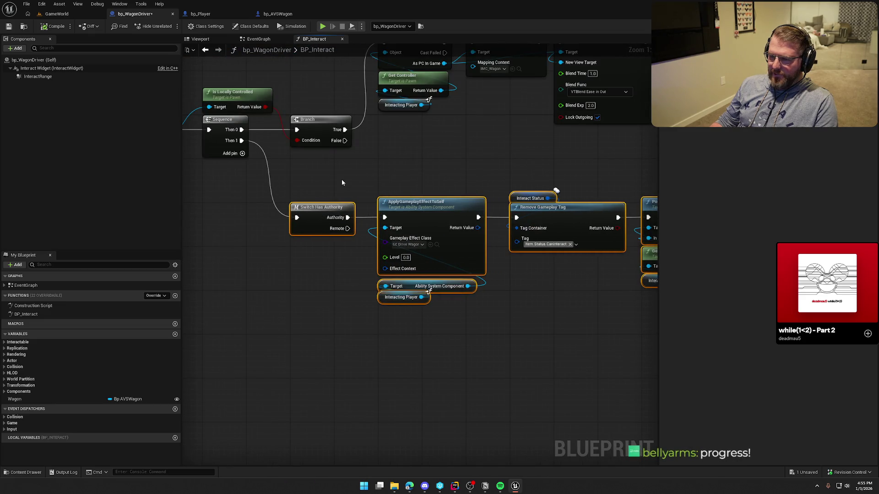
pyautogui.click(365, 181)
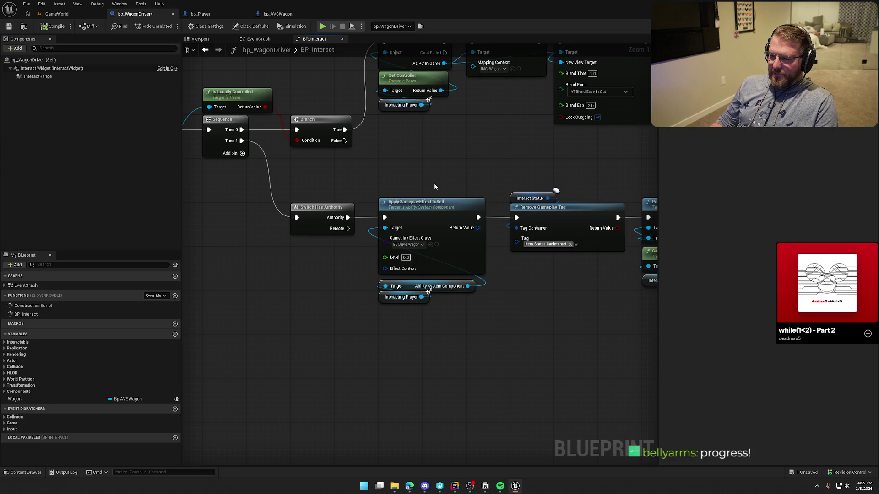
pyautogui.moveTo(402, 174)
pyautogui.mouseDown()
pyautogui.moveTo(492, 153)
pyautogui.moveTo(338, 159)
pyautogui.mouseUp()
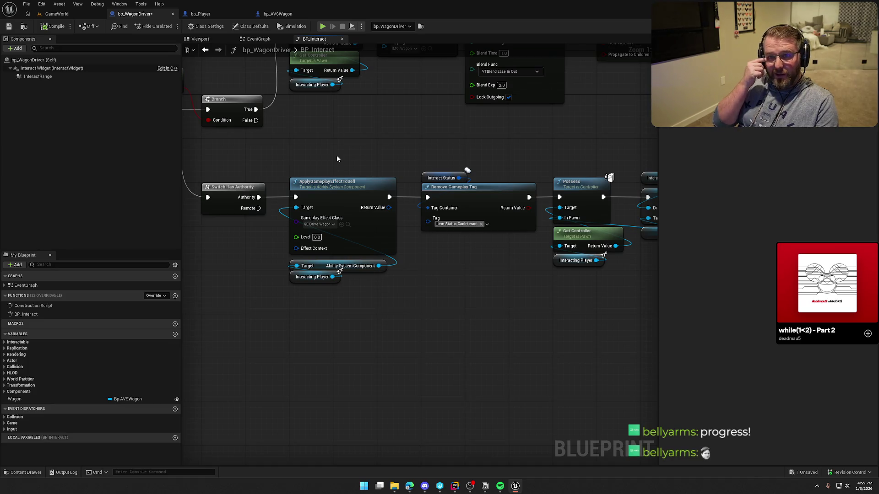
pyautogui.moveTo(337, 159); pyautogui.dragTo(229, 150)
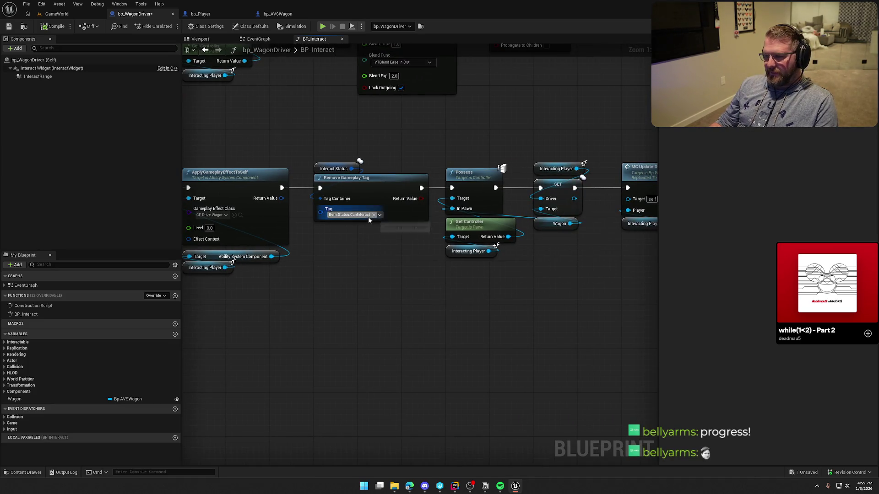
pyautogui.moveTo(418, 287); pyautogui.dragTo(348, 288)
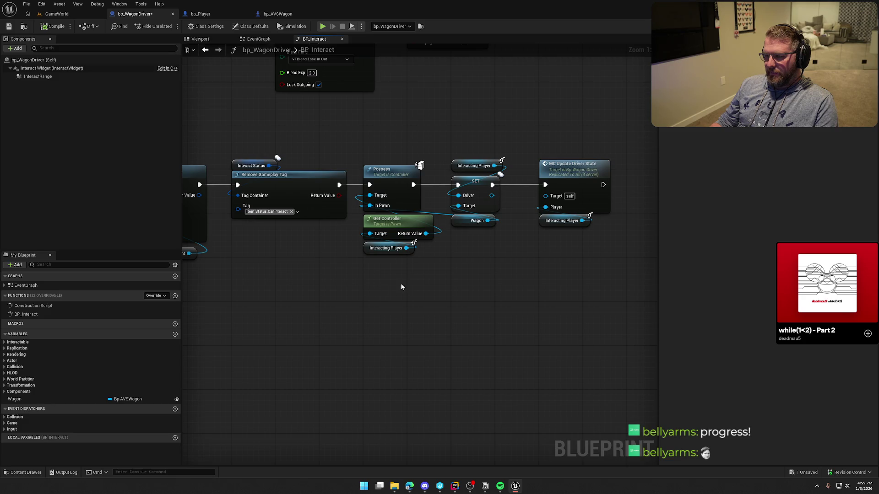
# Step: Delete the Possess node and wire Remove Gameplay Tag straight into SET
pyautogui.moveTo(426, 284); pyautogui.dragTo(361, 143)
pyautogui.click(435, 281)
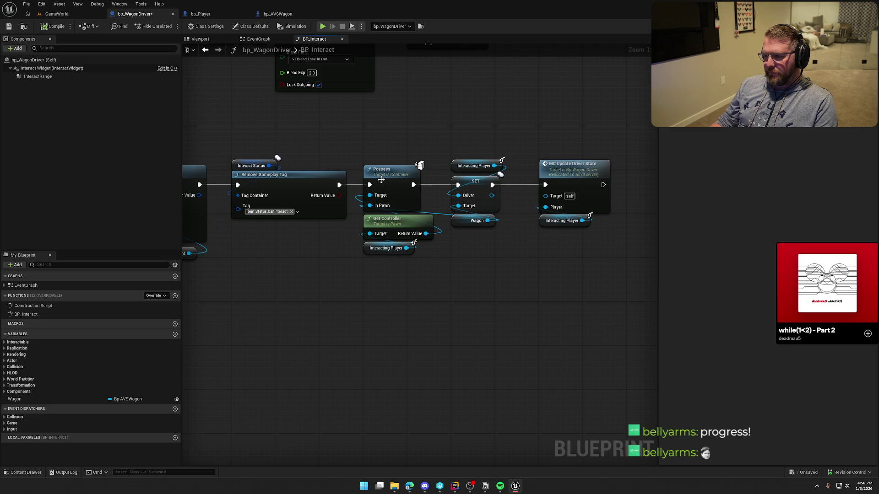
pyautogui.press('Delete')
pyautogui.moveTo(339, 185); pyautogui.dragTo(458, 185)
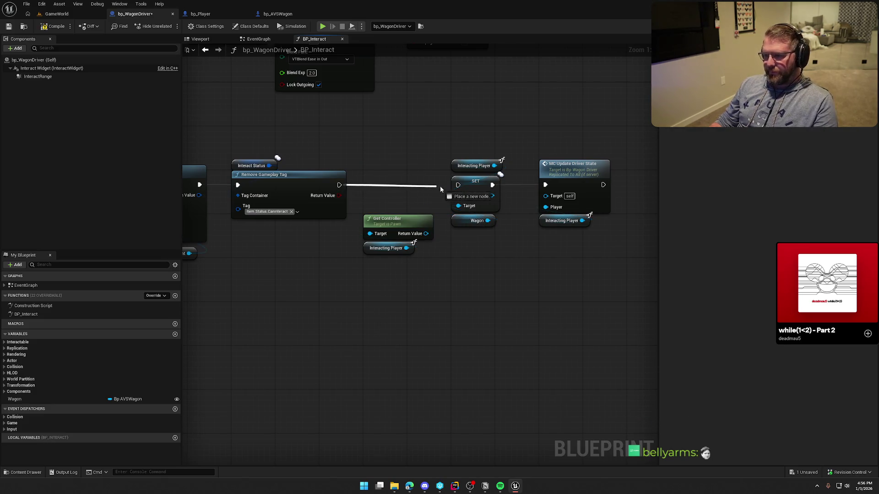
# Step: Move the SET and MC Update chain left and reposition Get Controller with Interacting Player
pyautogui.moveTo(372, 223); pyautogui.dragTo(420, 75)
pyautogui.moveTo(638, 257); pyautogui.dragTo(410, 138)
pyautogui.moveTo(474, 185); pyautogui.dragTo(387, 183)
pyautogui.click(485, 135)
pyautogui.moveTo(485, 135); pyautogui.dragTo(484, 324)
pyautogui.moveTo(414, 278); pyautogui.dragTo(425, 261)
pyautogui.click(511, 205)
pyautogui.moveTo(511, 204); pyautogui.dragTo(425, 202)
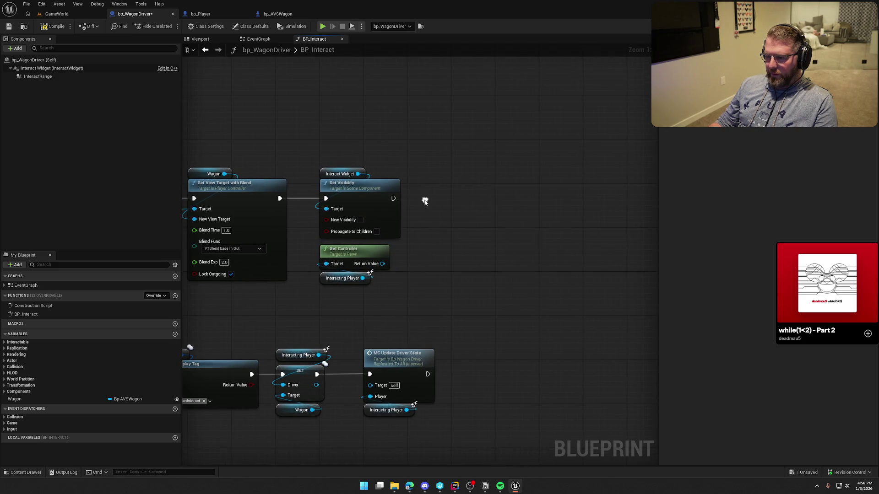
# Step: Add an Enable Input node after Set Visibility
pyautogui.rightClick(424, 202)
pyautogui.write('set input')
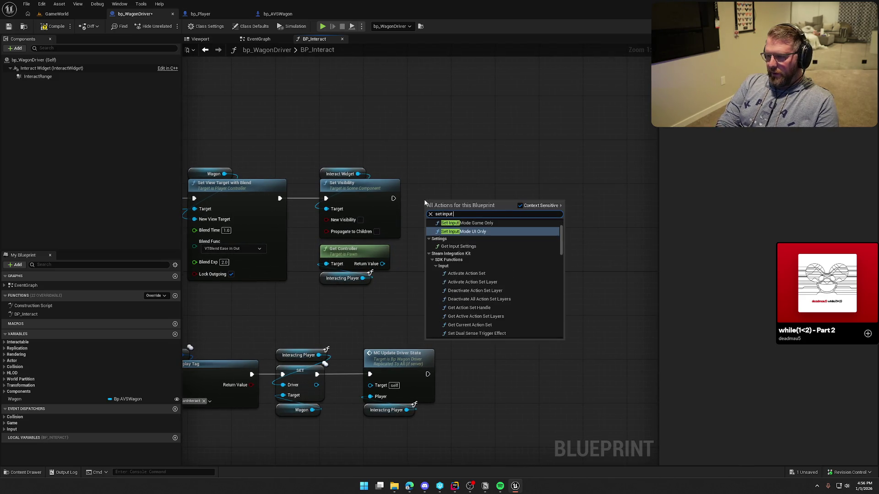
pyautogui.press('BackSpace')
pyautogui.press('BackSpace')
pyautogui.press('BackSpace')
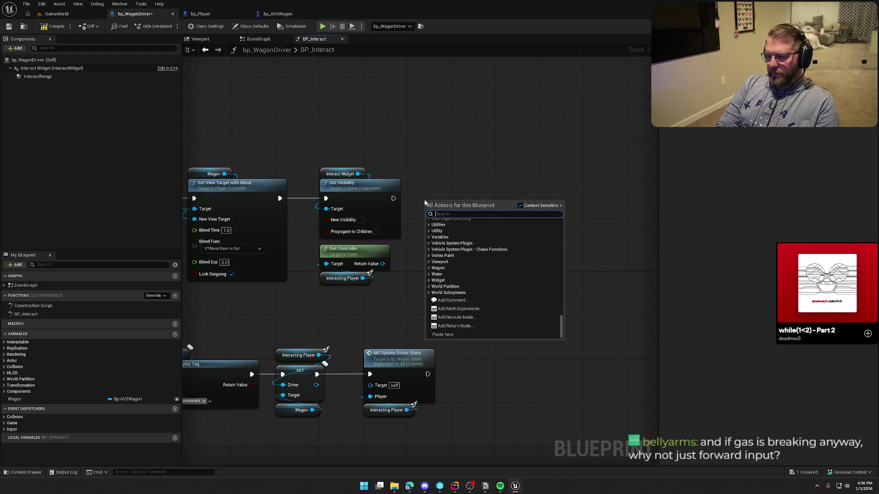
pyautogui.write('enable input')
pyautogui.press('Return')
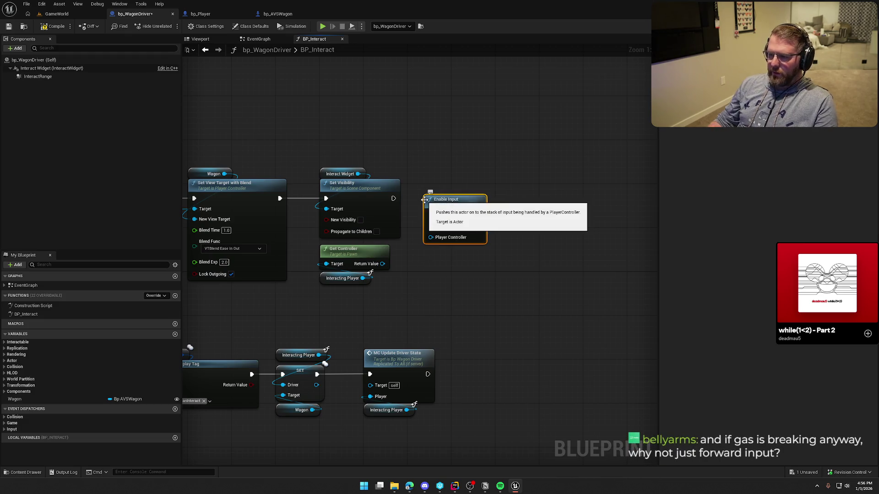
pyautogui.moveTo(430, 216); pyautogui.dragTo(430, 216)
pyautogui.moveTo(451, 214); pyautogui.dragTo(473, 198)
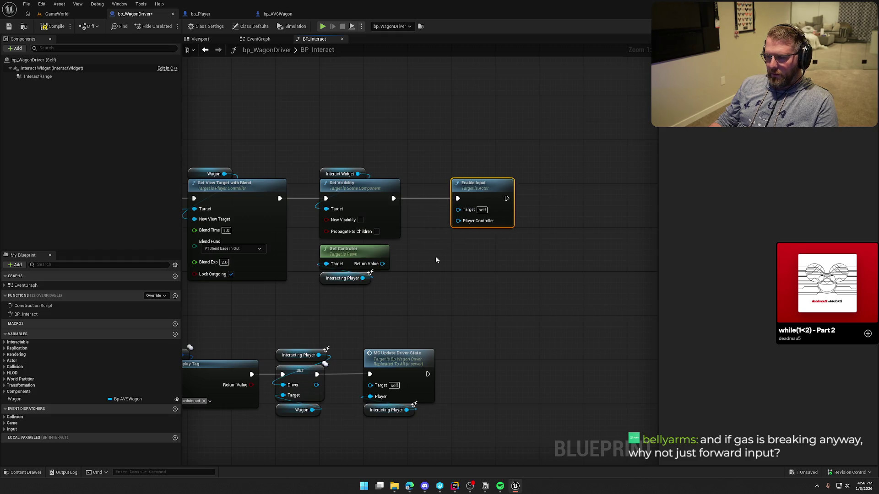
# Step: Feed Enable Input's Player Controller from a pure Cast To PC_InGame on Get Controller
pyautogui.moveTo(384, 263); pyautogui.dragTo(461, 220)
pyautogui.press('Escape')
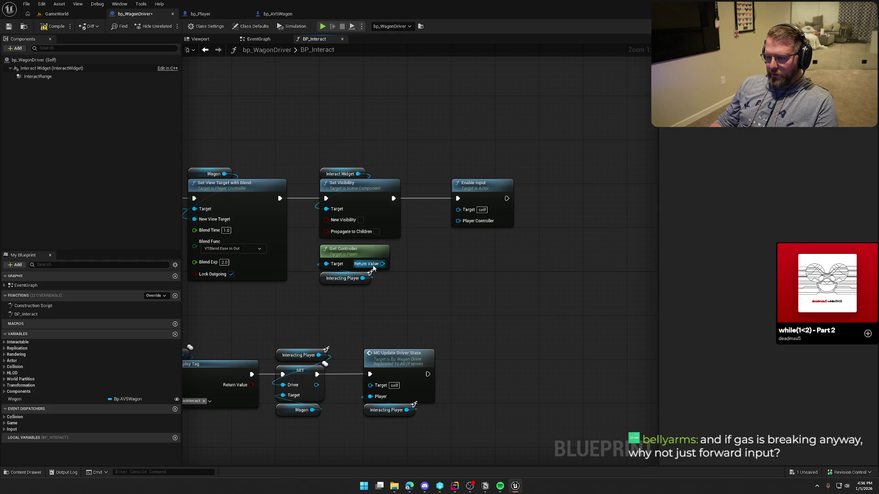
pyautogui.moveTo(385, 268); pyautogui.dragTo(448, 267)
pyautogui.write('ca')
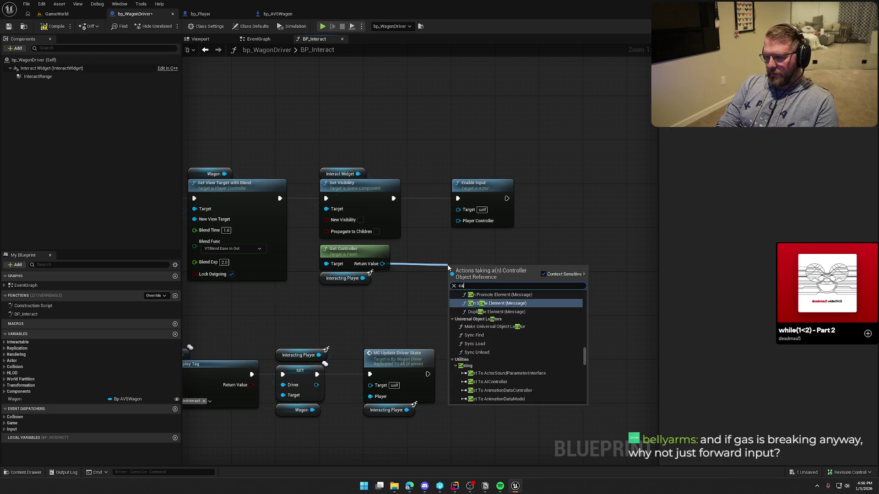
pyautogui.write('st to bp_in')
pyautogui.press('Return')
pyautogui.rightClick(450, 267)
pyautogui.click(485, 459)
pyautogui.moveTo(512, 275); pyautogui.dragTo(459, 221)
pyautogui.moveTo(473, 272); pyautogui.dragTo(435, 255)
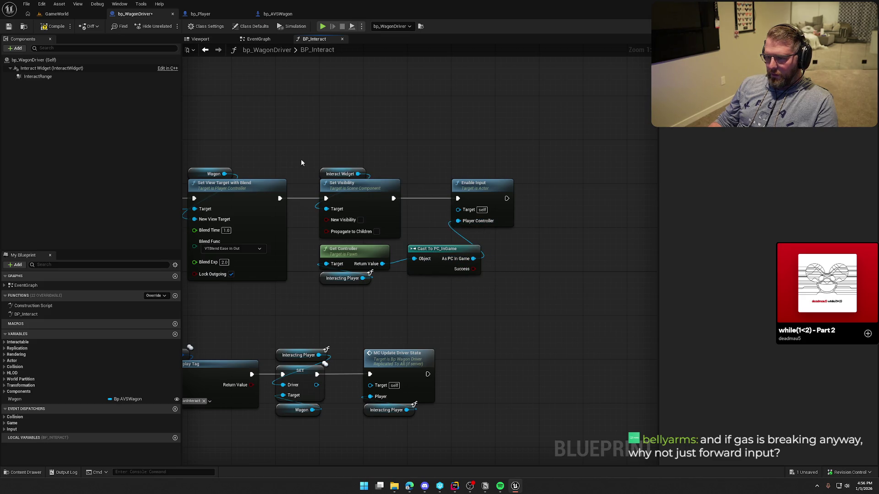
# Step: Wire Wagon into Enable Input's Target and compile the Blueprint
pyautogui.click(202, 174)
pyautogui.moveTo(482, 158)
pyautogui.mouseDown()
pyautogui.moveTo(459, 210)
pyautogui.moveTo(476, 174)
pyautogui.mouseUp()
pyautogui.click(419, 145)
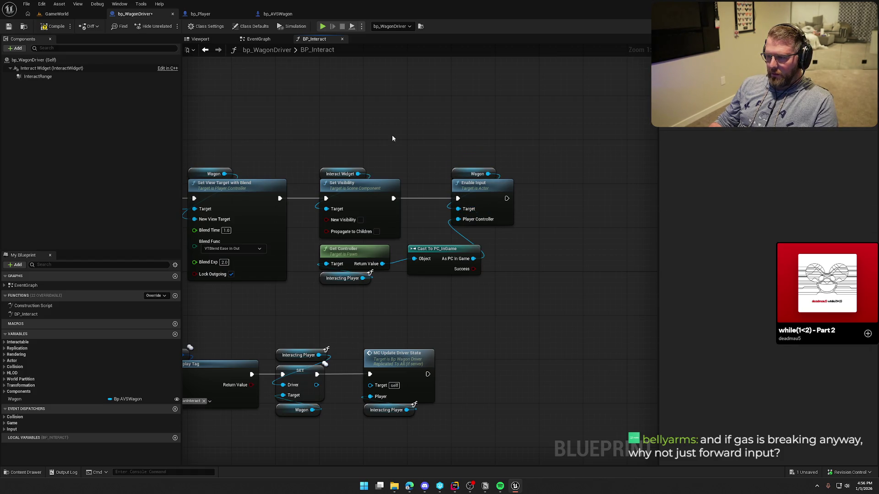
pyautogui.click(58, 28)
pyautogui.click(56, 14)
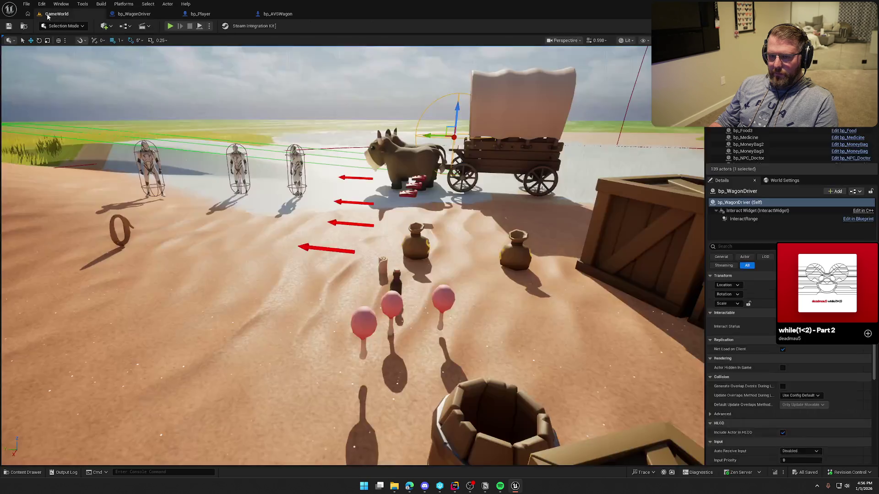
# Step: Run a play-in-editor test, walk the character to the wagon, board it, and end the session
pyautogui.click(176, 24)
pyautogui.click(243, 149)
pyautogui.press('w')
pyautogui.press('e')
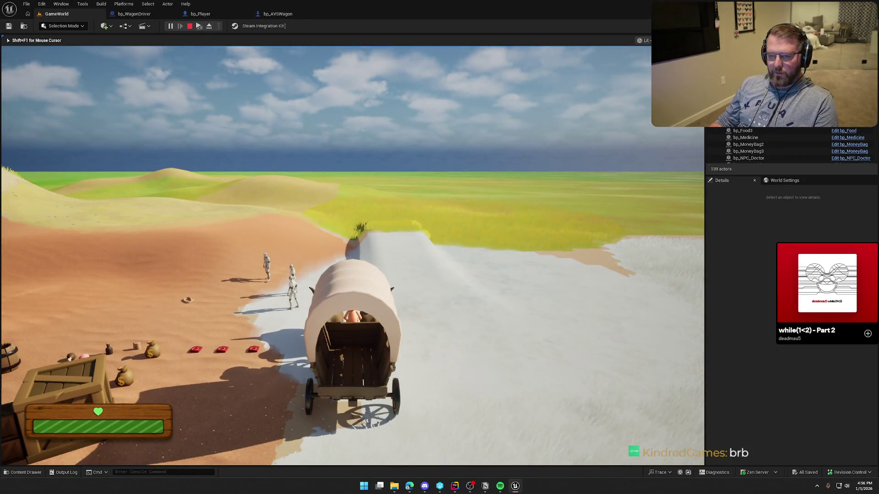
pyautogui.press('Escape')
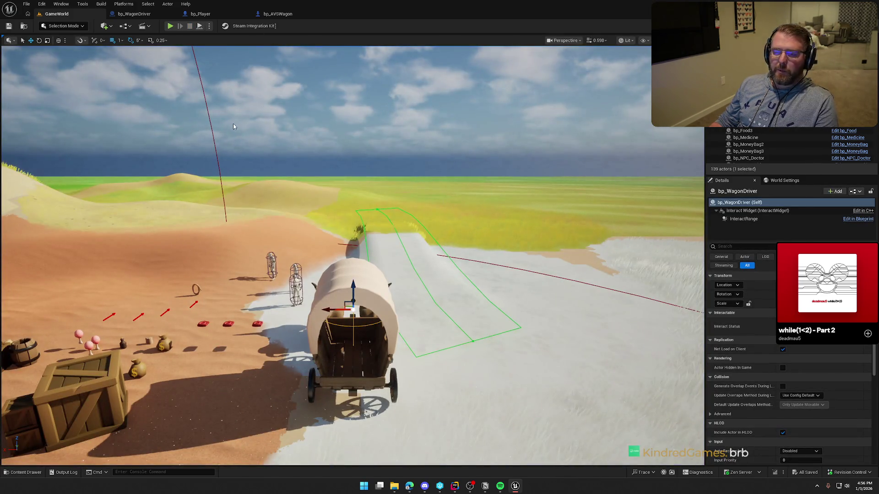
# Step: Check the output log, then run a second test boarding the wagon and stop it
pyautogui.click(64, 472)
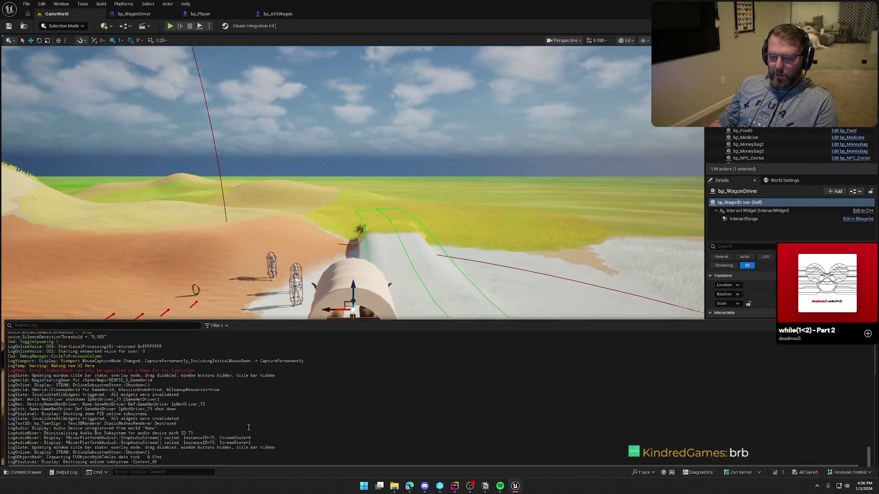
pyautogui.click(694, 306)
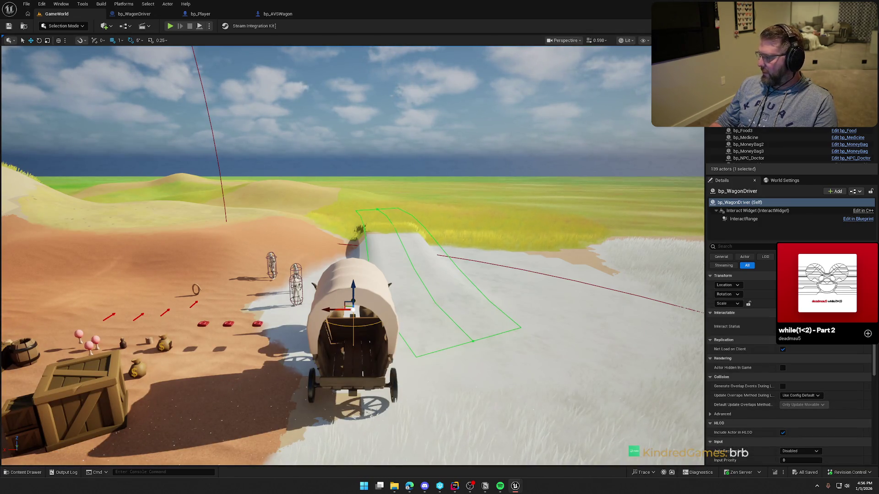
pyautogui.click(171, 26)
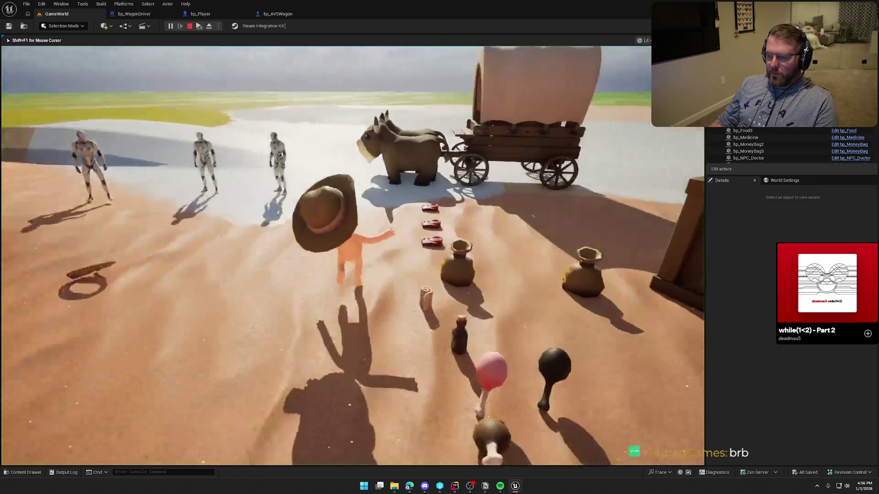
pyautogui.press('e')
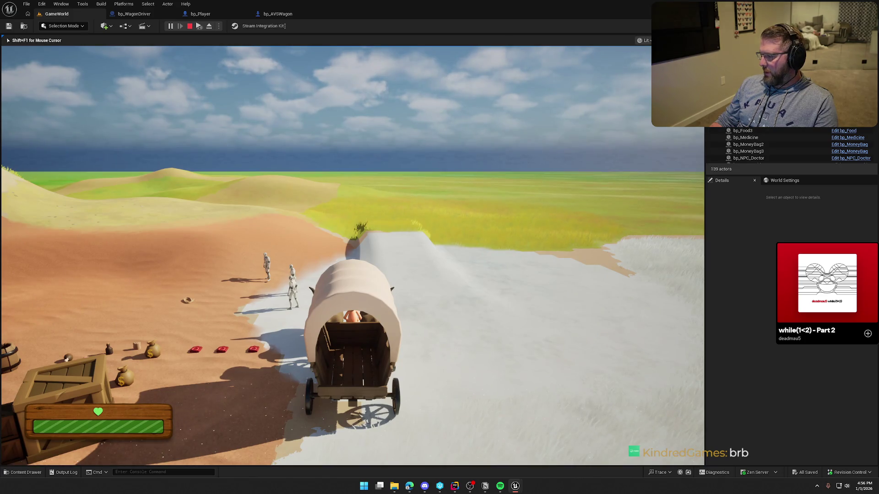
pyautogui.press('Escape')
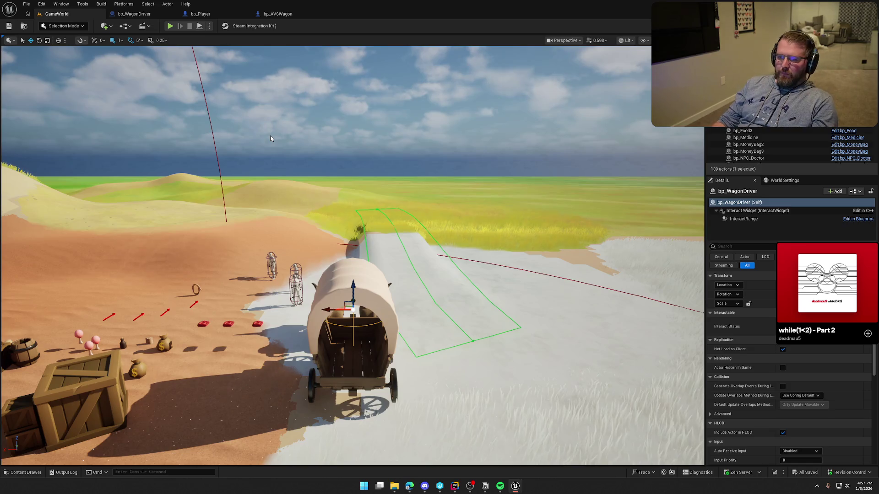
# Step: Add a custom event named Enable Input Wagon to bp_AVSWagon's EventGraph
pyautogui.click(282, 15)
pyautogui.moveTo(424, 231); pyautogui.dragTo(428, 275)
pyautogui.scroll(3, 391, 251)
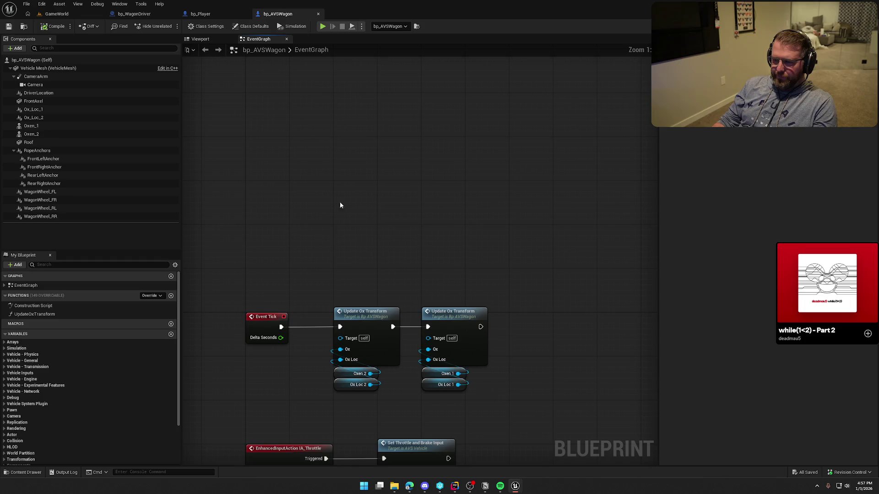
pyautogui.rightClick(320, 197)
pyautogui.write('custom event')
pyautogui.press('Return')
pyautogui.write('Enable Input Wag')
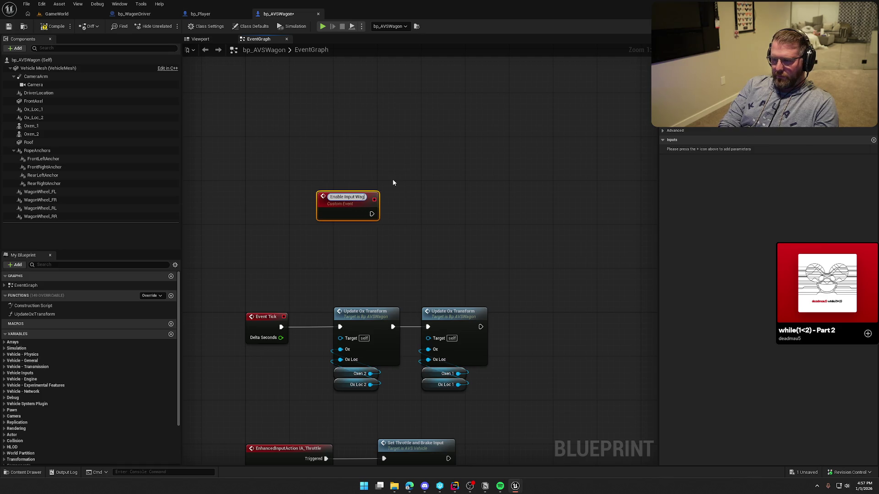
pyautogui.write('on')
pyautogui.press('Return')
pyautogui.moveTo(355, 205); pyautogui.dragTo(289, 200)
pyautogui.click(314, 228)
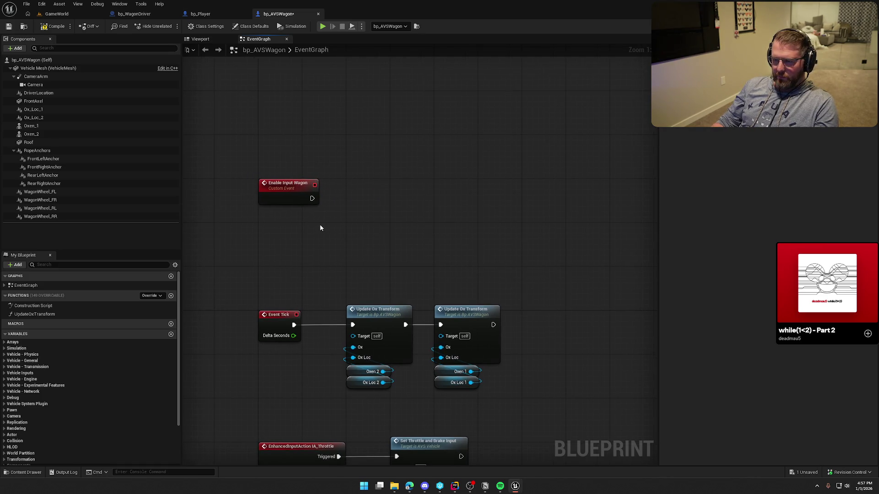
# Step: Wire an Enable Input node to Enable Input Wagon, dropping the event's Player Controller input
pyautogui.rightClick(320, 228)
pyautogui.write('ena')
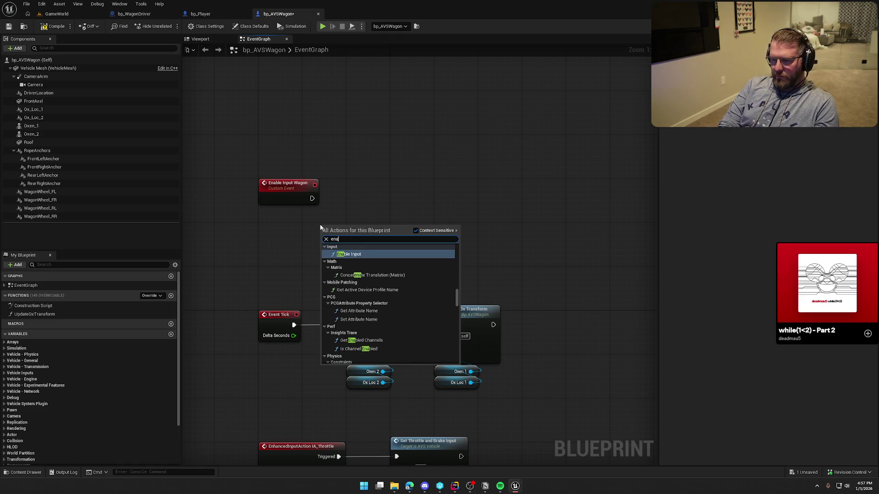
pyautogui.press('Return')
pyautogui.moveTo(325, 242); pyautogui.dragTo(319, 196)
pyautogui.moveTo(347, 233)
pyautogui.mouseDown()
pyautogui.moveTo(384, 190)
pyautogui.moveTo(375, 189)
pyautogui.mouseUp()
pyautogui.moveTo(353, 221); pyautogui.dragTo(291, 201)
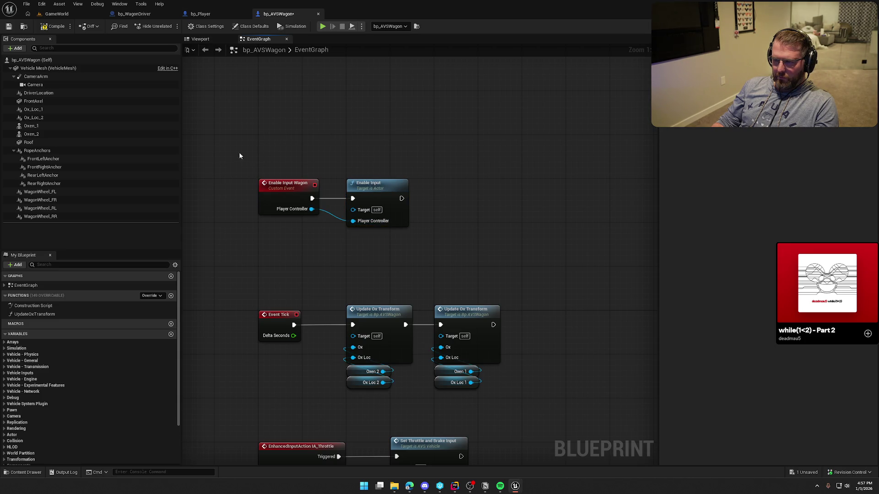
pyautogui.rightClick(312, 209)
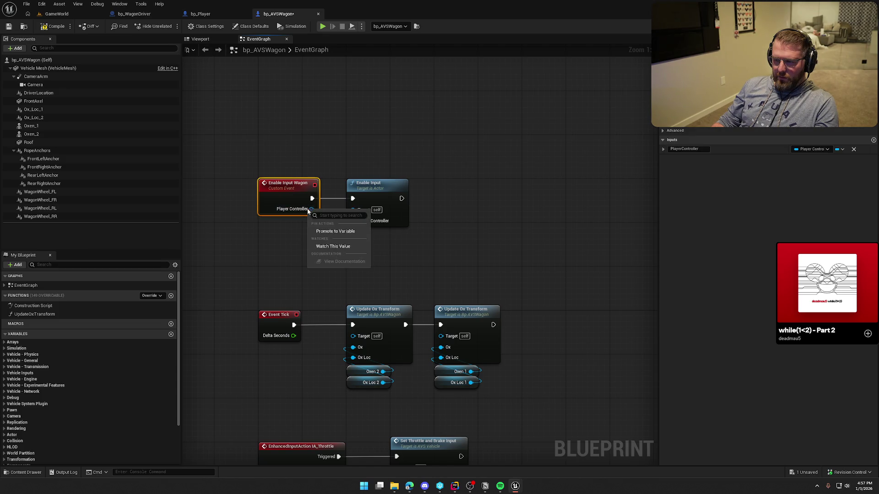
pyautogui.click(276, 196)
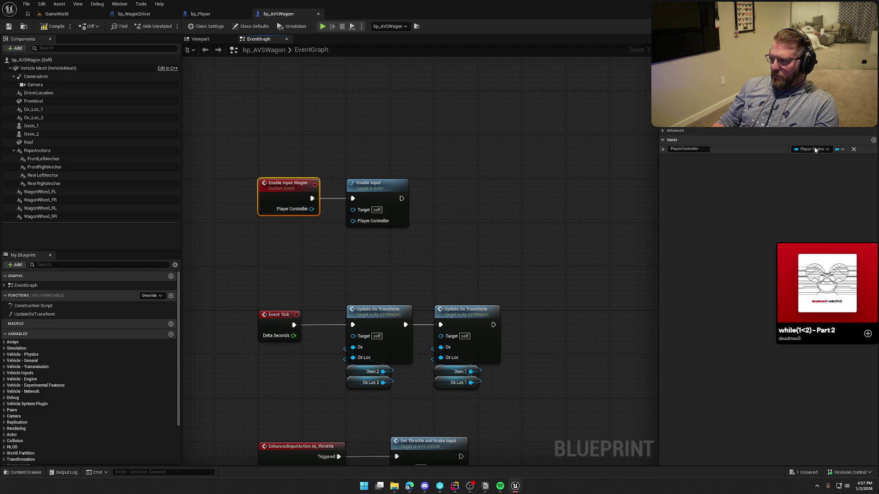
pyautogui.click(853, 150)
pyautogui.click(286, 222)
# Step: Add Get Player Controller (index 0) beside Enable Input and save bp_AVSWagon
pyautogui.rightClick(287, 223)
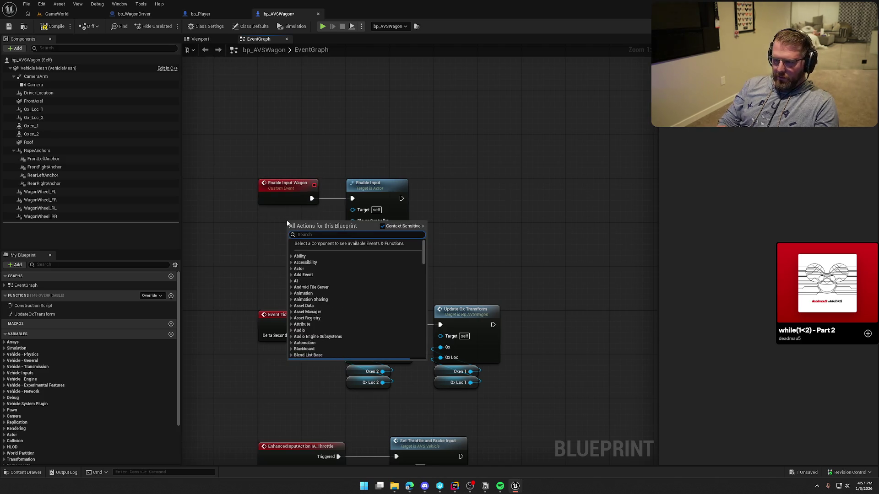
pyautogui.write('get player cont')
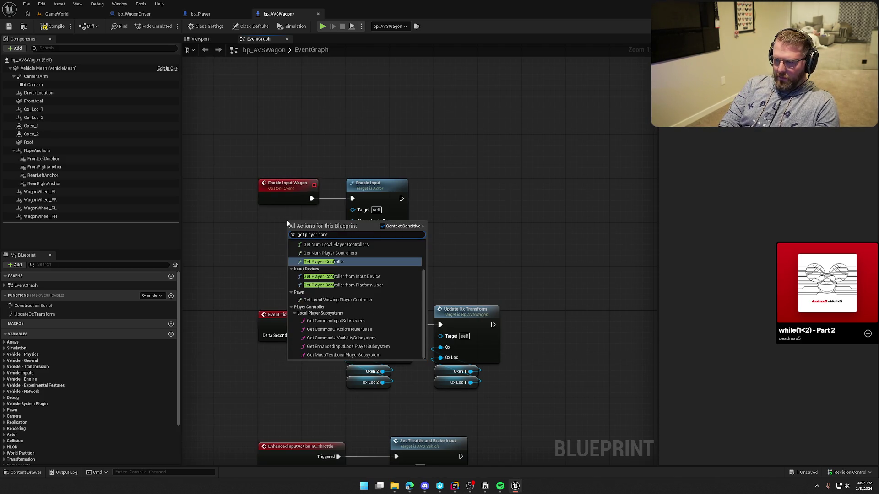
pyautogui.press('Return')
pyautogui.moveTo(287, 221); pyautogui.dragTo(260, 221)
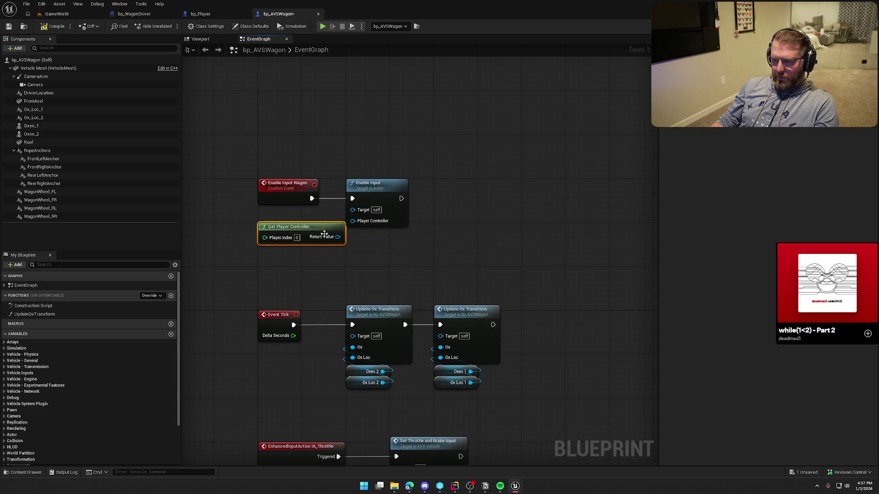
pyautogui.moveTo(341, 238); pyautogui.dragTo(356, 223)
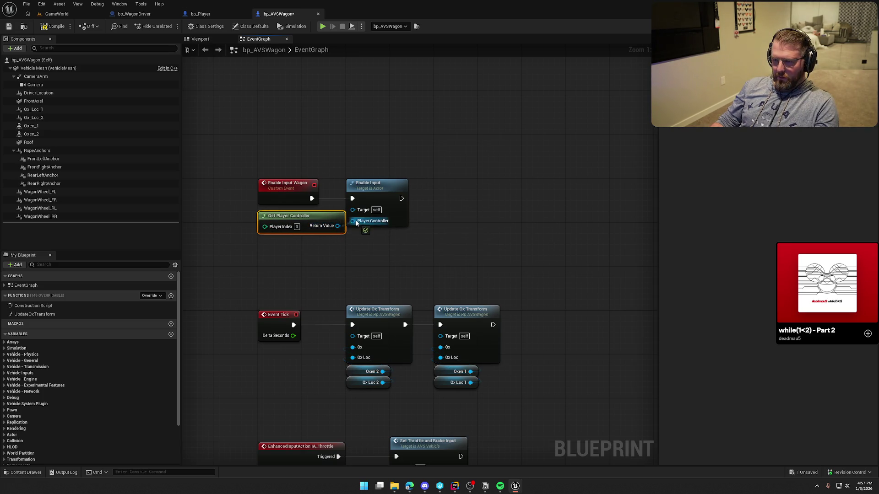
pyautogui.hotkey('ctrl', 's')
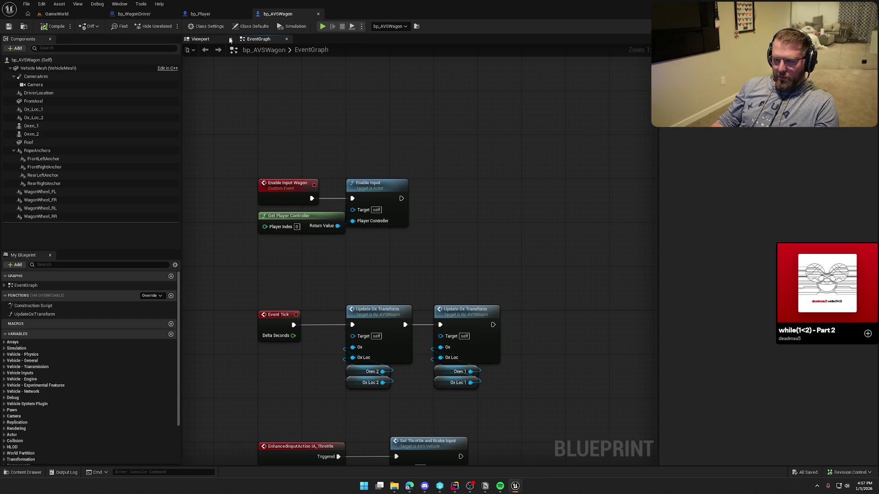
pyautogui.click(200, 13)
pyautogui.click(134, 14)
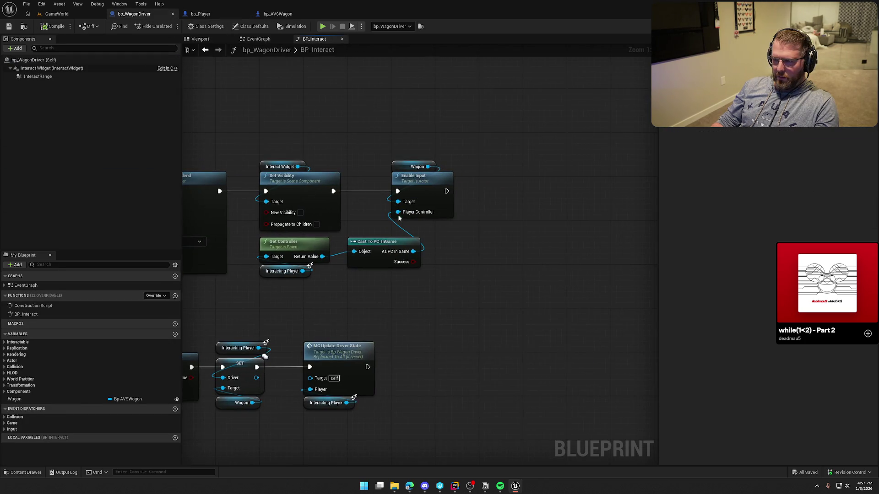
# Step: Delete the old Enable Input, Get Controller and Cast To PC_InGame nodes from BP_Interact
pyautogui.click(434, 192)
pyautogui.press('Delete')
pyautogui.moveTo(411, 303); pyautogui.dragTo(258, 235)
pyautogui.press('Delete')
# Step: Call Wagon's Enable Input Wagon after Set Visibility and save bp_WagonDriver
pyautogui.moveTo(436, 183); pyautogui.dragTo(437, 183)
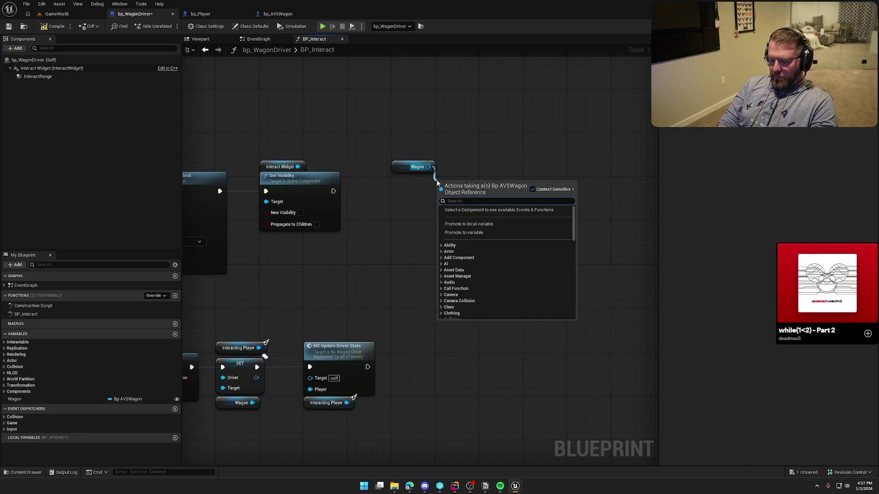
pyautogui.write('enab')
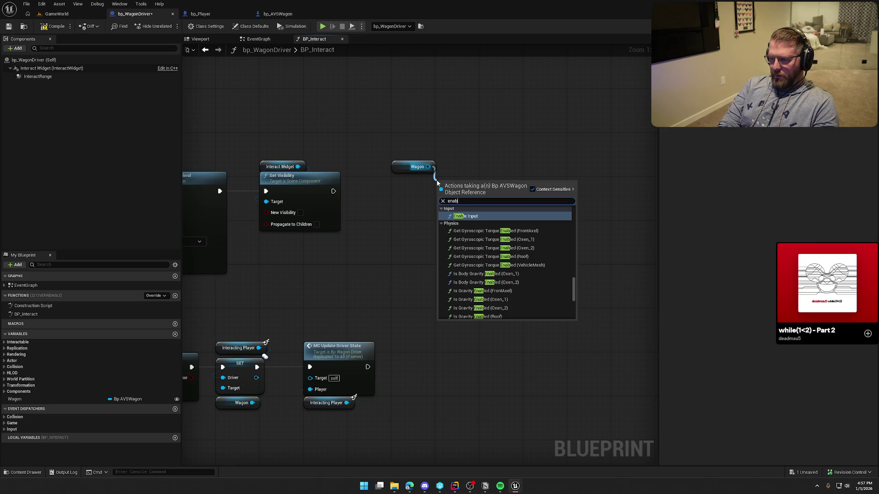
pyautogui.write('le input')
pyautogui.click(472, 216)
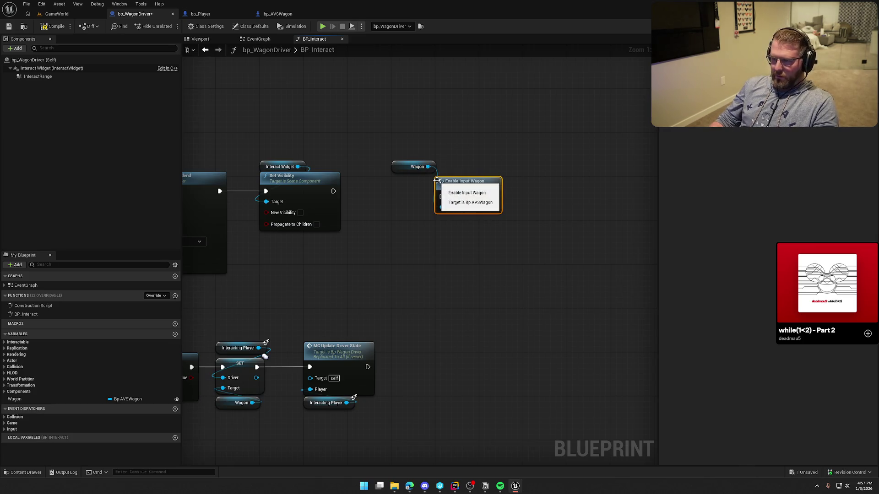
pyautogui.moveTo(442, 197); pyautogui.dragTo(336, 191)
pyautogui.moveTo(465, 190); pyautogui.dragTo(427, 185)
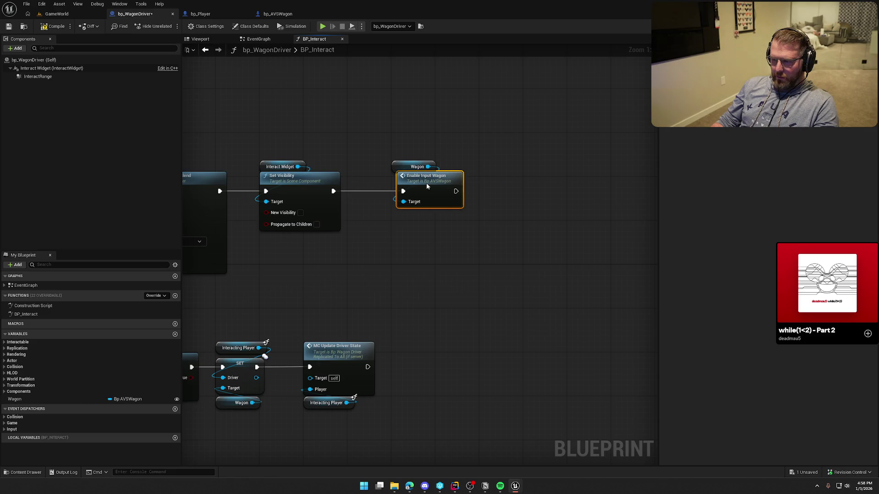
pyautogui.hotkey('ctrl', 's')
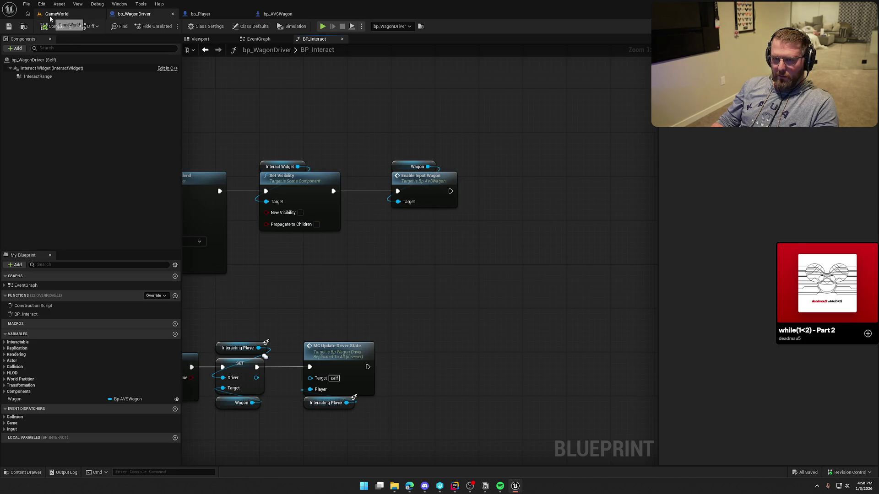
pyautogui.click(49, 15)
pyautogui.click(170, 26)
pyautogui.press('w')
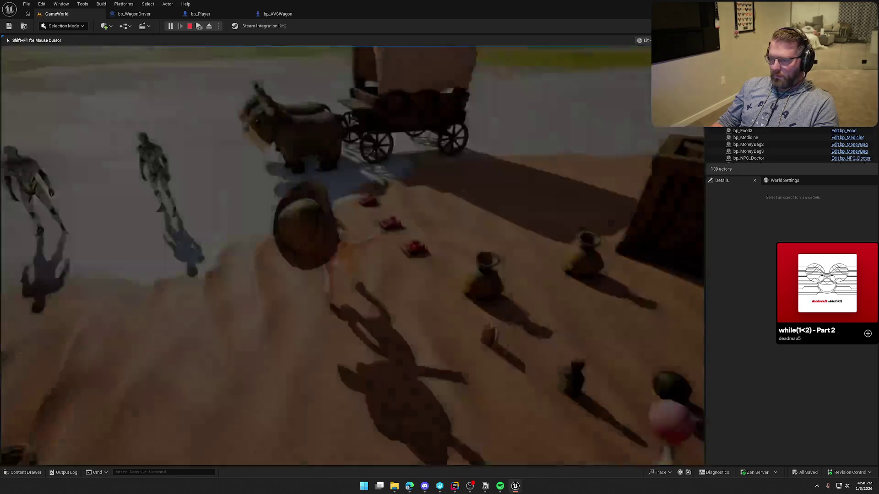
pyautogui.press('e')
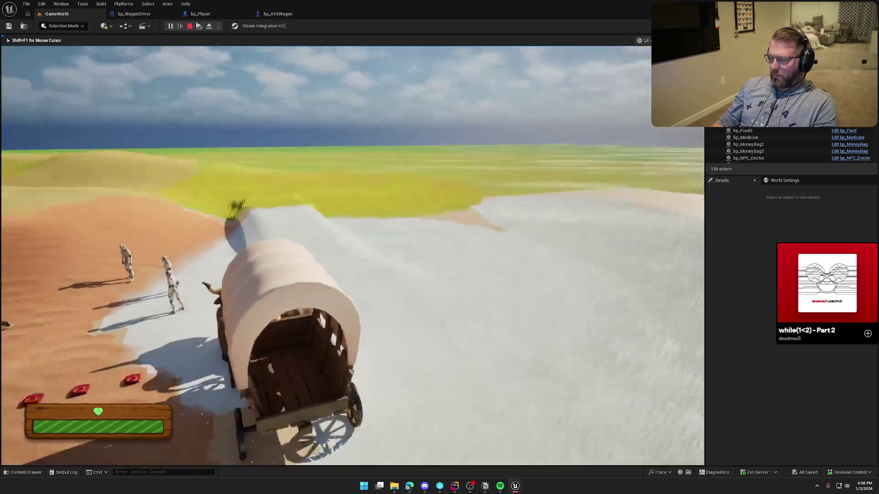
pyautogui.press('Escape')
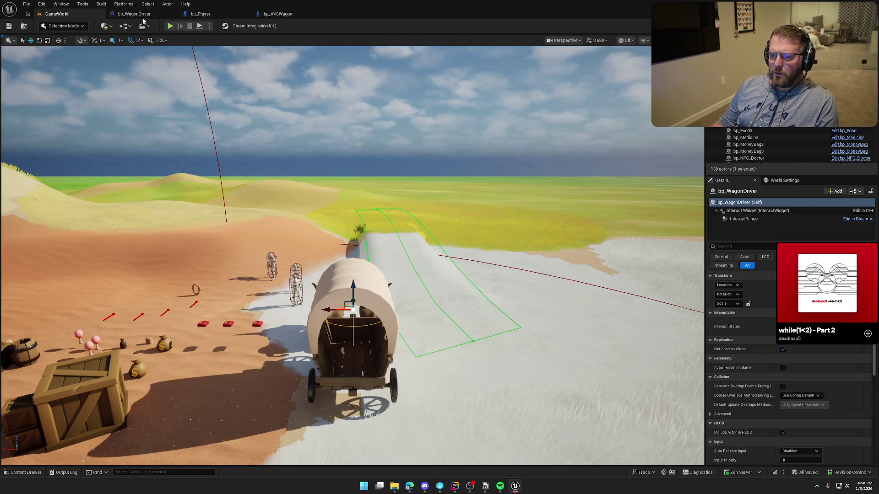
pyautogui.click(277, 14)
# Step: Inspect the IA_Throttle and IA_Steering event nodes in bp_AVSWagon's EventGraph
pyautogui.moveTo(487, 257)
pyautogui.mouseDown()
pyautogui.moveTo(477, 81)
pyautogui.moveTo(539, 251)
pyautogui.mouseUp()
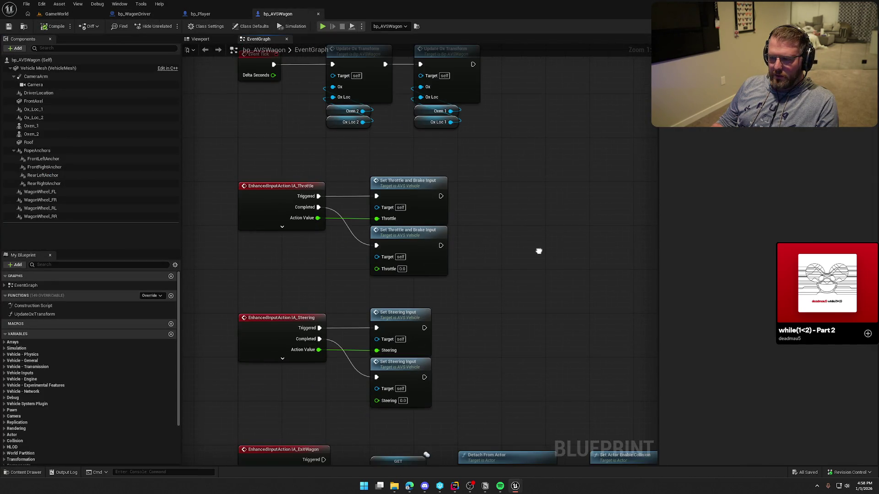
pyautogui.moveTo(501, 286)
pyautogui.mouseDown()
pyautogui.moveTo(232, 164)
pyautogui.moveTo(518, 237)
pyautogui.moveTo(553, 183)
pyautogui.mouseUp()
pyautogui.moveTo(506, 314)
pyautogui.mouseDown()
pyautogui.moveTo(222, 111)
pyautogui.moveTo(532, 216)
pyautogui.mouseUp()
pyautogui.moveTo(474, 339); pyautogui.dragTo(206, 229)
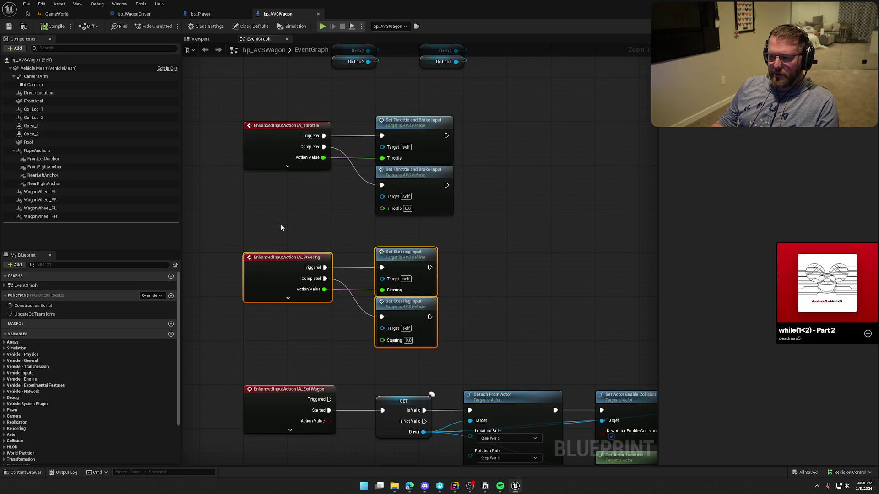
pyautogui.click(281, 232)
pyautogui.moveTo(296, 250); pyautogui.dragTo(293, 271)
pyautogui.moveTo(458, 265); pyautogui.dragTo(195, 157)
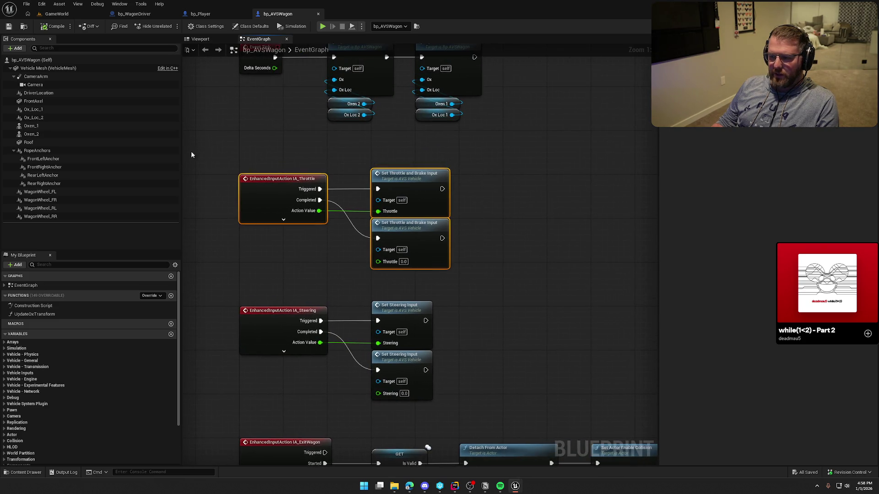
# Step: Review the Enable Input Wagon node group, then bp_AVSWagon's Class Settings and Class Defaults
pyautogui.scroll(5, 307, 204)
pyautogui.click(314, 197)
pyautogui.scroll(1, 366, 182)
pyautogui.moveTo(427, 191); pyautogui.dragTo(222, 110)
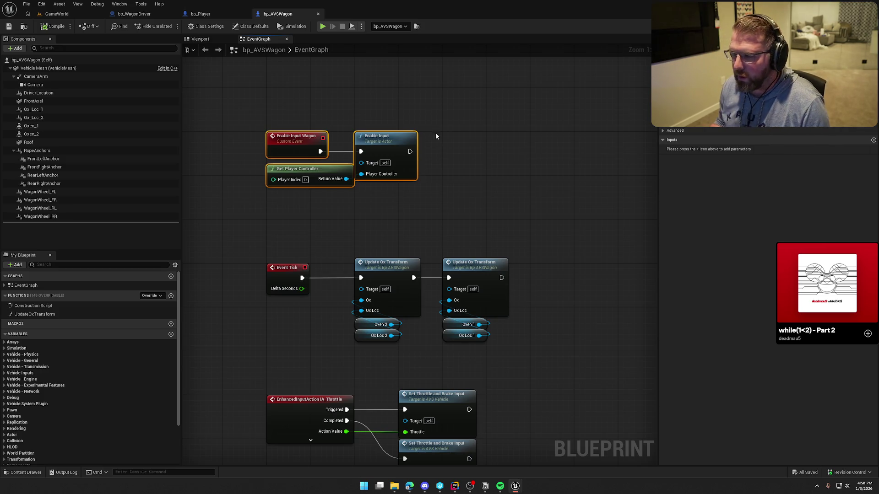
pyautogui.moveTo(448, 174)
pyautogui.mouseDown()
pyautogui.moveTo(460, 179)
pyautogui.moveTo(435, 181)
pyautogui.mouseUp()
pyautogui.click(434, 181)
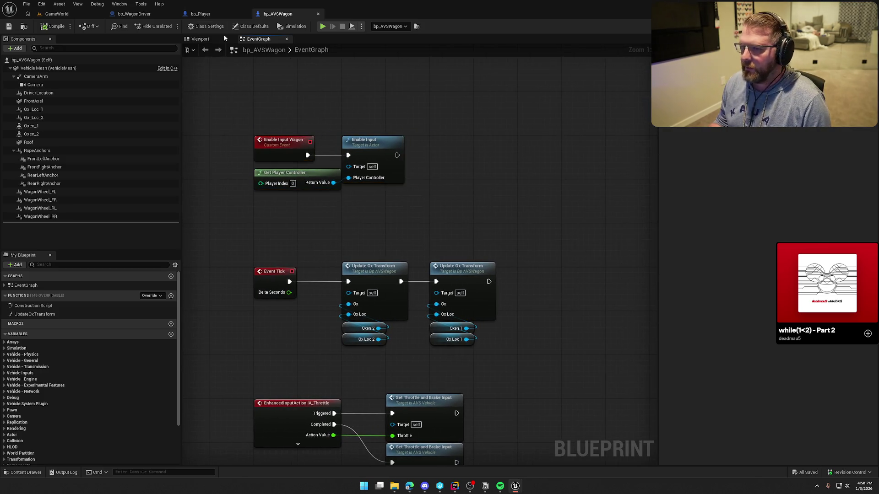
pyautogui.click(205, 26)
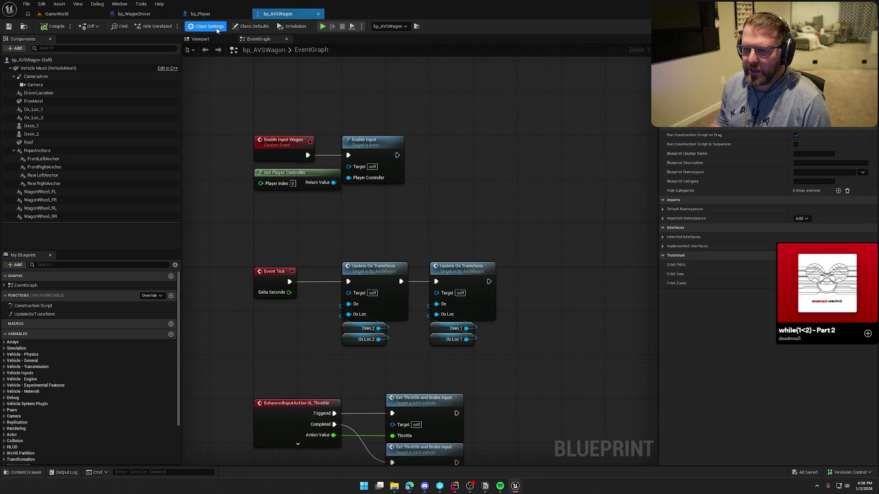
pyautogui.click(266, 29)
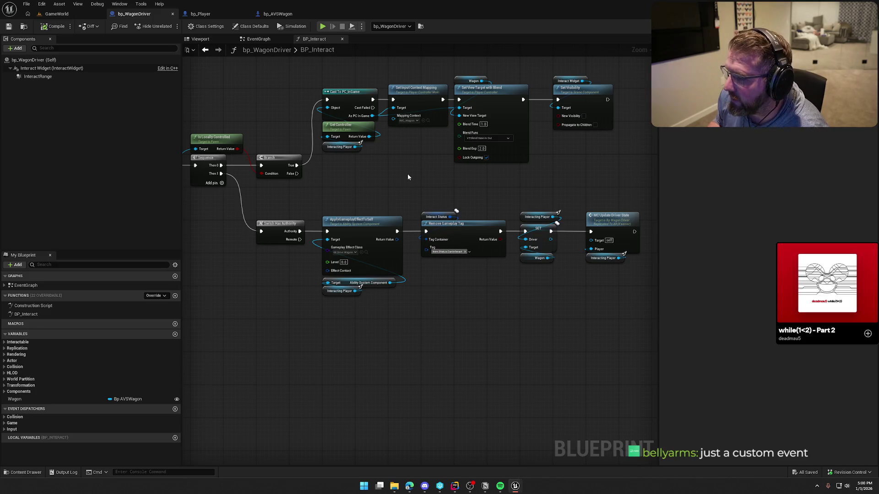
pyautogui.click(277, 14)
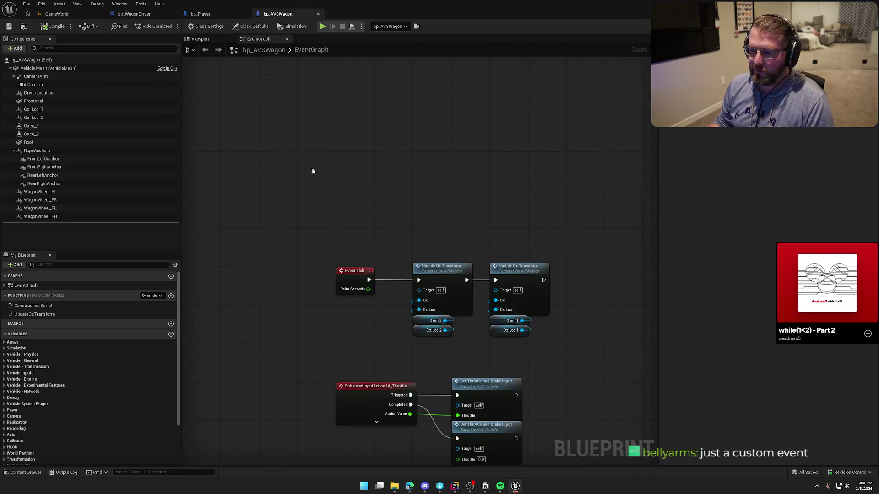
pyautogui.moveTo(481, 265)
pyautogui.mouseDown()
pyautogui.moveTo(235, 83)
pyautogui.moveTo(517, 174)
pyautogui.moveTo(487, 180)
pyautogui.moveTo(490, 231)
pyautogui.mouseUp()
pyautogui.click(142, 15)
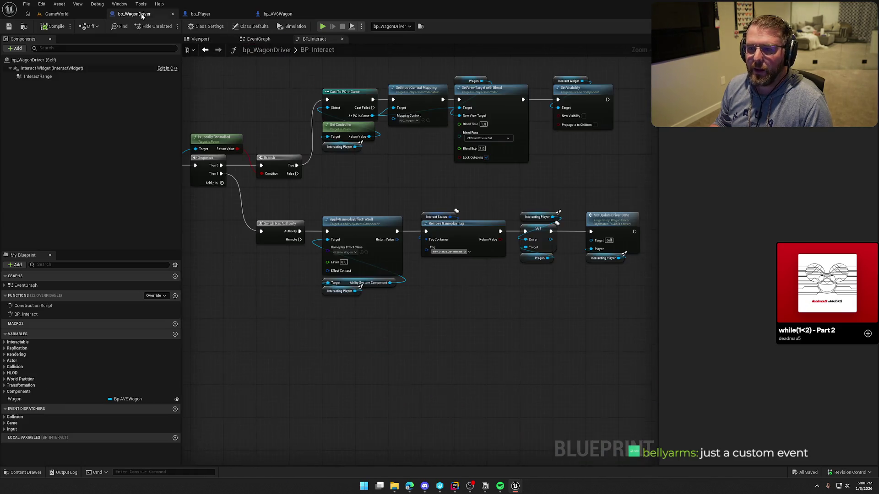
pyautogui.moveTo(372, 169)
pyautogui.mouseDown()
pyautogui.moveTo(407, 188)
pyautogui.moveTo(496, 150)
pyautogui.moveTo(344, 161)
pyautogui.moveTo(391, 168)
pyautogui.mouseUp()
pyautogui.scroll(-1, 391, 168)
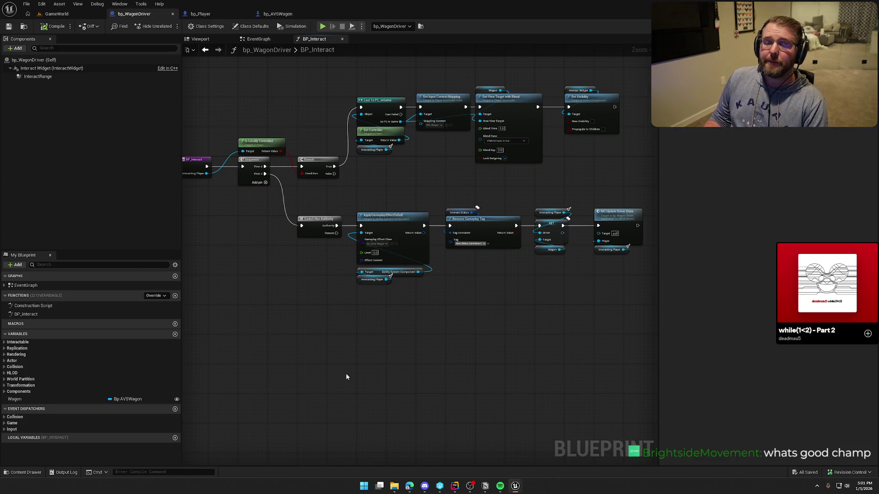
# Step: Move the top row of BP_Interact nodes lower and compile and save bp_WagonDriver
pyautogui.moveTo(345, 375); pyautogui.dragTo(340, 393)
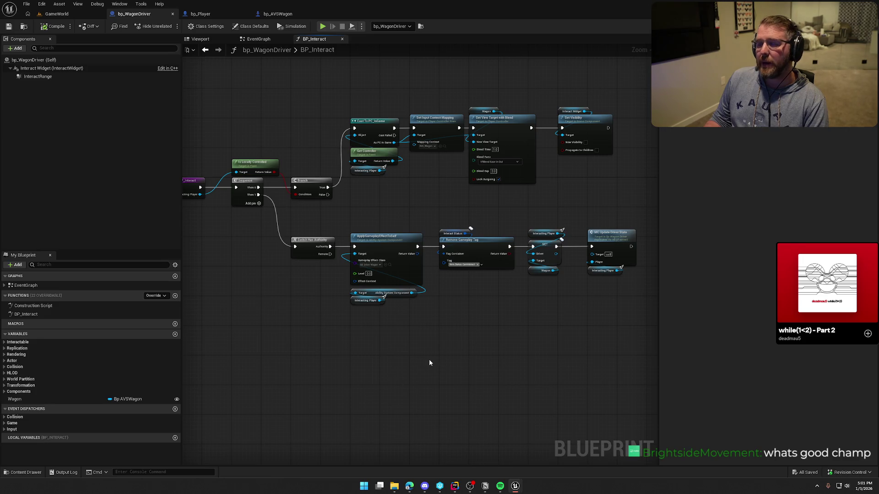
pyautogui.scroll(2, 460, 349)
pyautogui.moveTo(232, 92)
pyautogui.mouseDown()
pyautogui.moveTo(385, 165)
pyautogui.moveTo(578, 202)
pyautogui.mouseUp()
pyautogui.moveTo(270, 119); pyautogui.dragTo(271, 156)
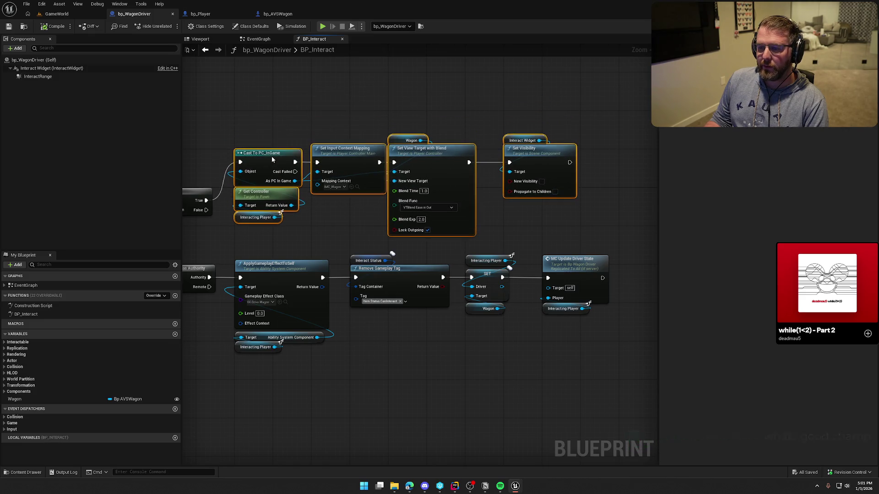
pyautogui.click(279, 124)
pyautogui.moveTo(362, 369); pyautogui.dragTo(542, 318)
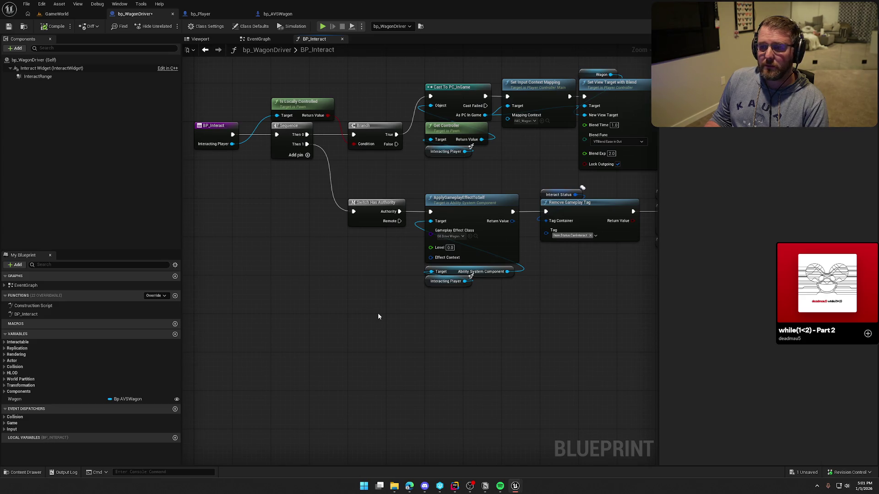
pyautogui.moveTo(378, 312); pyautogui.dragTo(358, 317)
pyautogui.click(55, 28)
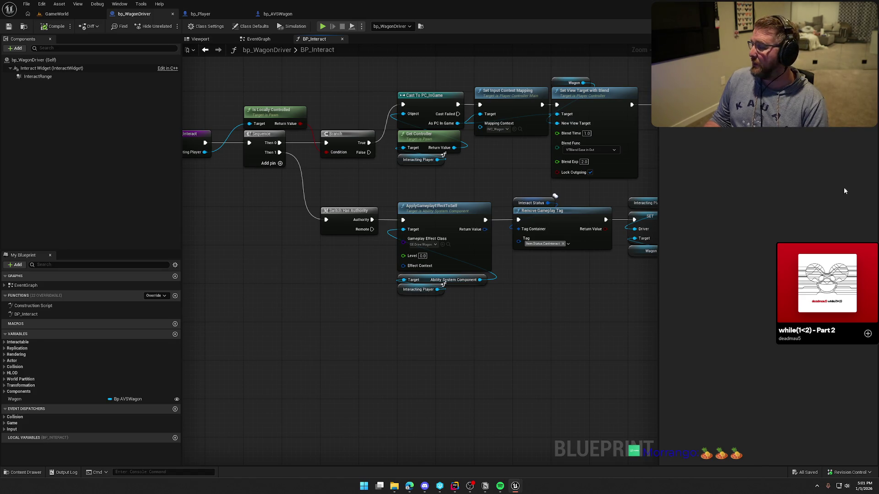
# Step: Move the Branch node above Sequence, raise Is Locally Controlled, and save again
pyautogui.moveTo(283, 298); pyautogui.dragTo(380, 294)
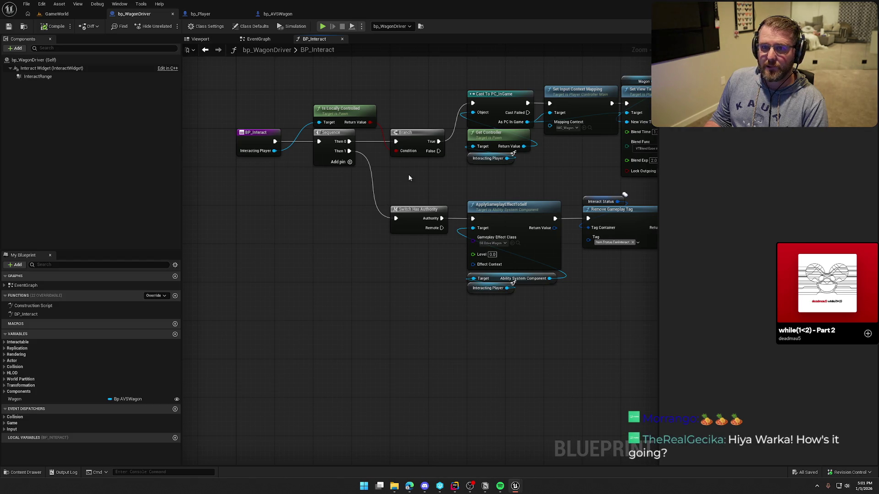
pyautogui.moveTo(388, 166)
pyautogui.mouseDown()
pyautogui.moveTo(388, 133)
pyautogui.moveTo(280, 193)
pyautogui.moveTo(383, 210)
pyautogui.moveTo(297, 203)
pyautogui.moveTo(364, 197)
pyautogui.moveTo(365, 236)
pyautogui.moveTo(367, 228)
pyautogui.mouseUp()
pyautogui.scroll(-1, 365, 197)
pyautogui.hotkey('ctrl', 's')
pyautogui.moveTo(269, 107)
pyautogui.mouseDown()
pyautogui.moveTo(303, 93)
pyautogui.moveTo(336, 103)
pyautogui.mouseUp()
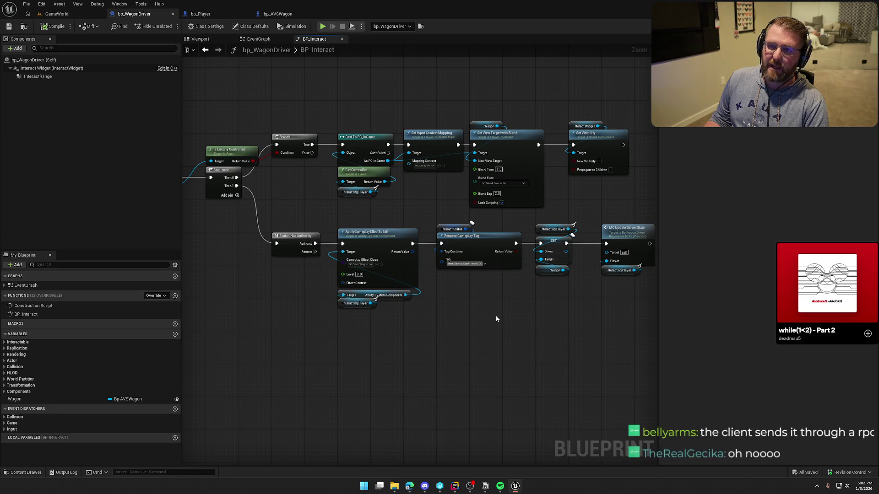
pyautogui.moveTo(239, 145); pyautogui.dragTo(238, 136)
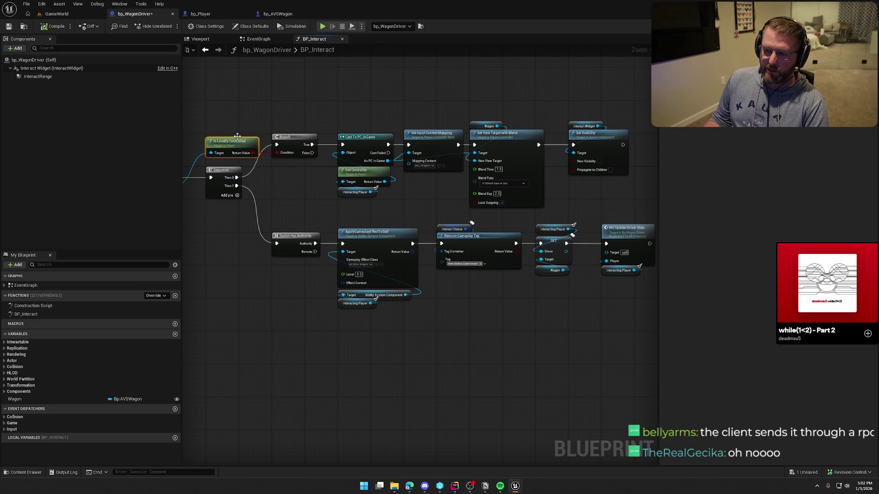
pyautogui.moveTo(309, 197); pyautogui.dragTo(314, 197)
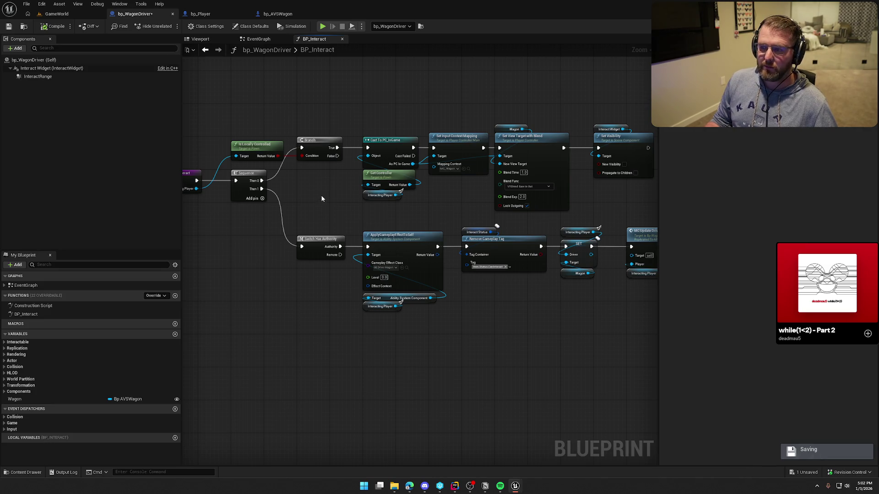
pyautogui.click(200, 14)
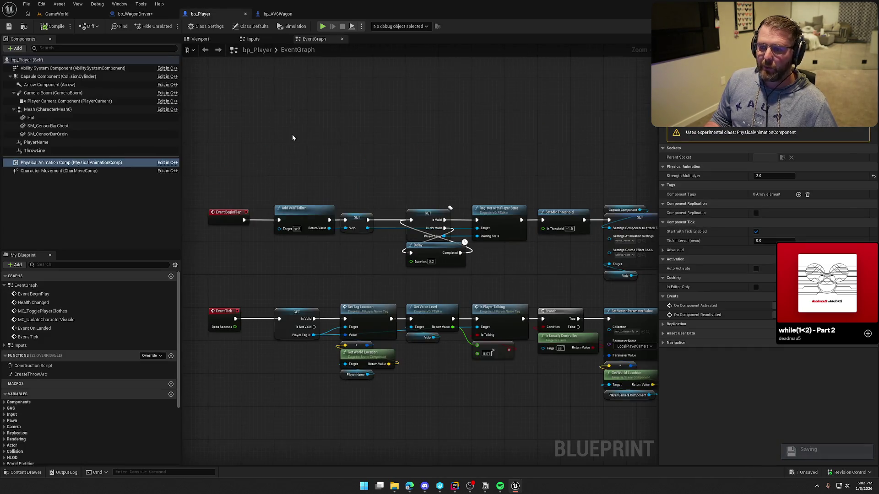
# Step: Look over the debug key and dance nodes in bp_Player's Inputs graph, then return to BP_Interact
pyautogui.click(253, 39)
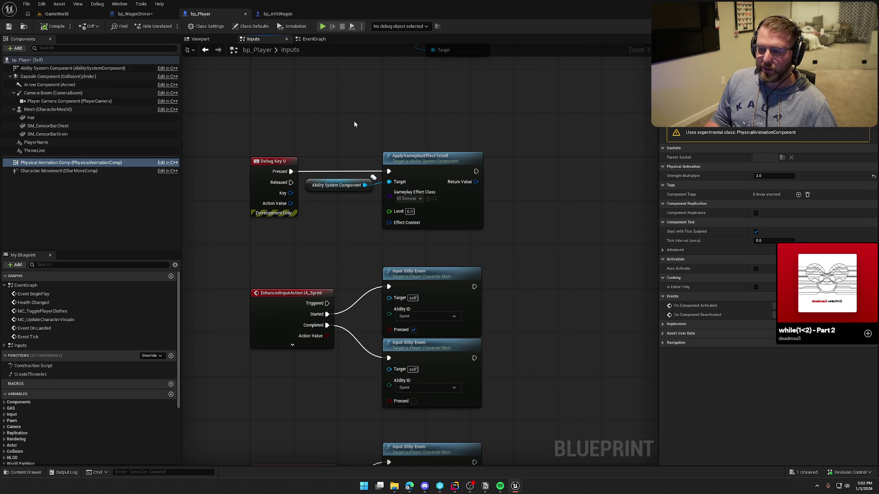
pyautogui.scroll(-2, 353, 219)
pyautogui.moveTo(354, 219)
pyautogui.mouseDown()
pyautogui.moveTo(346, 346)
pyautogui.moveTo(278, 349)
pyautogui.moveTo(298, 465)
pyautogui.moveTo(458, 206)
pyautogui.moveTo(471, 127)
pyautogui.moveTo(457, 90)
pyautogui.moveTo(454, 389)
pyautogui.moveTo(490, 365)
pyautogui.moveTo(494, 96)
pyautogui.mouseUp()
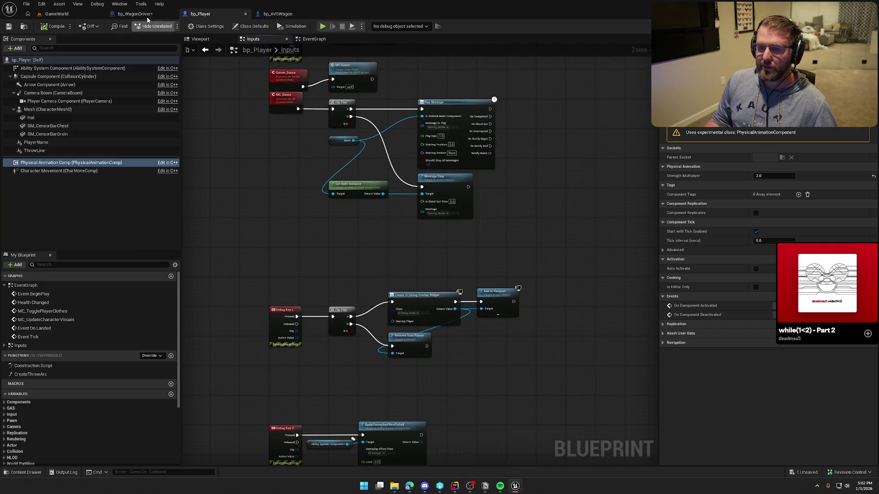
pyautogui.click(135, 14)
pyautogui.moveTo(380, 109)
pyautogui.mouseDown()
pyautogui.moveTo(416, 114)
pyautogui.moveTo(392, 98)
pyautogui.mouseUp()
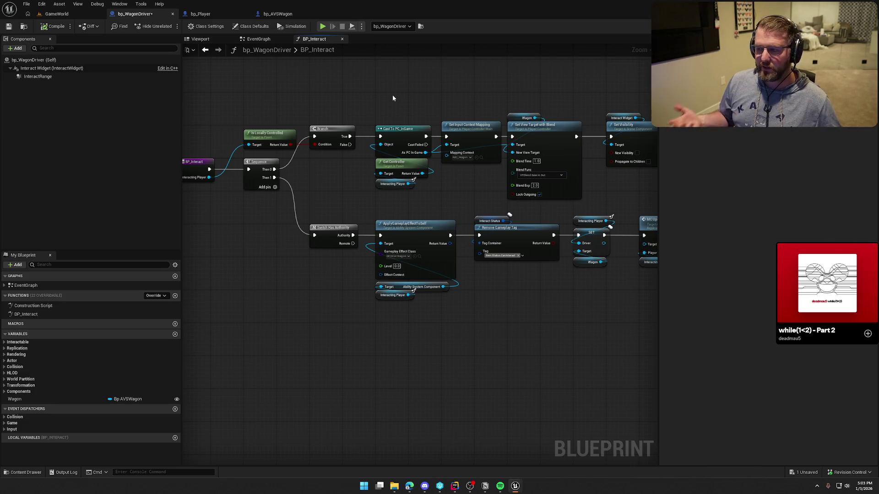
# Step: Move bp_AVSWagon's Set Throttle/Brake and Set Steering Input nodes up and save the blueprint
pyautogui.click(276, 13)
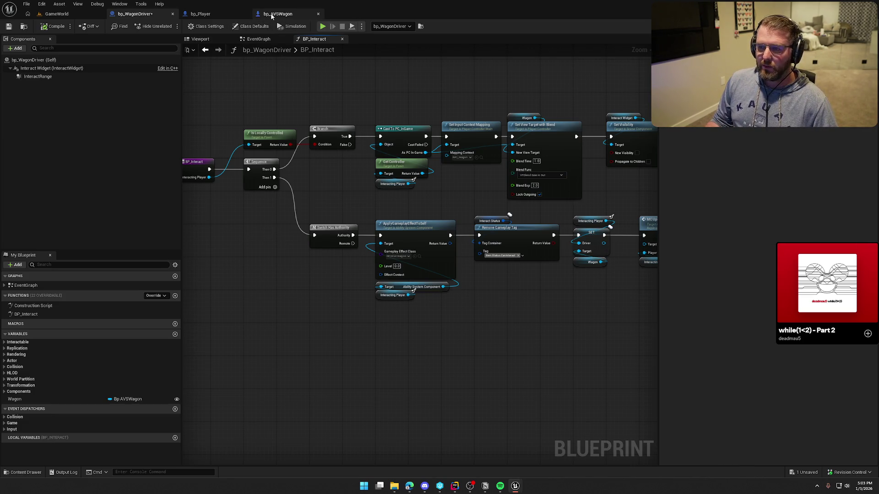
pyautogui.moveTo(456, 215)
pyautogui.mouseDown()
pyautogui.moveTo(214, 96)
pyautogui.moveTo(449, 208)
pyautogui.mouseUp()
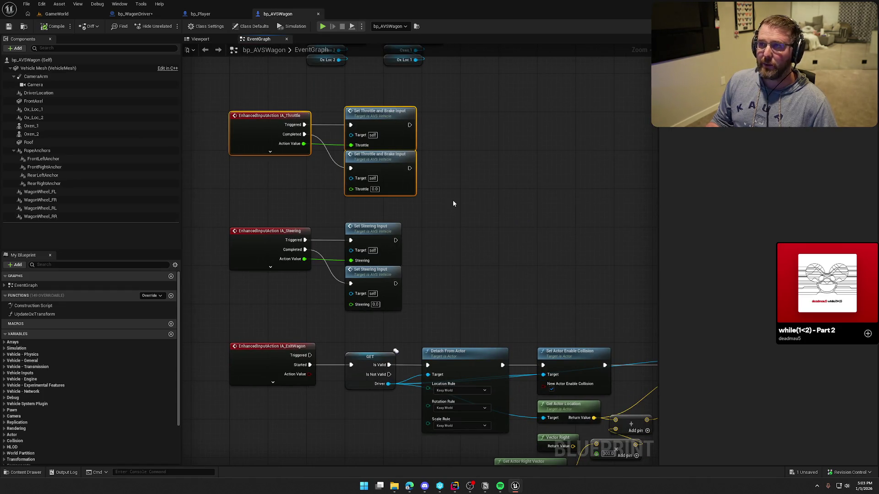
pyautogui.click(453, 203)
pyautogui.moveTo(453, 203)
pyautogui.mouseDown()
pyautogui.moveTo(504, 208)
pyautogui.moveTo(417, 144)
pyautogui.moveTo(427, 131)
pyautogui.mouseUp()
pyautogui.click(543, 176)
pyautogui.moveTo(543, 176); pyautogui.dragTo(531, 195)
pyautogui.moveTo(537, 236)
pyautogui.mouseDown()
pyautogui.moveTo(539, 206)
pyautogui.moveTo(412, 297)
pyautogui.mouseUp()
pyautogui.moveTo(424, 231); pyautogui.dragTo(421, 215)
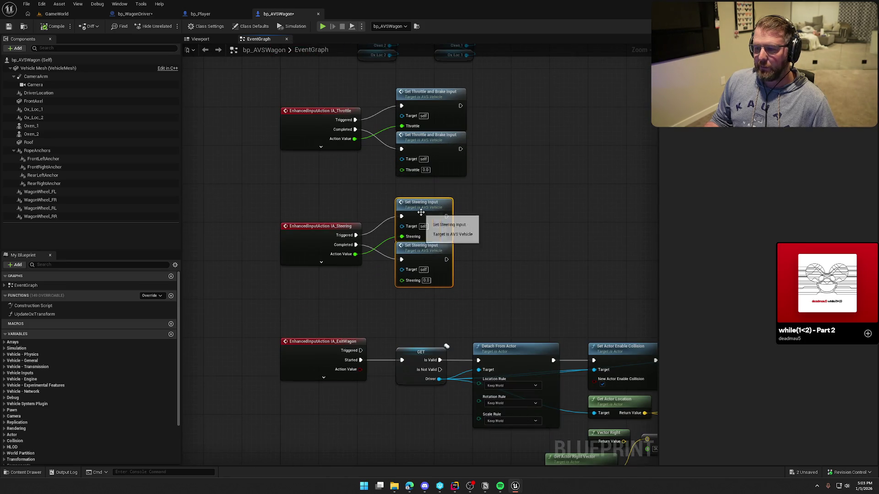
pyautogui.click(488, 236)
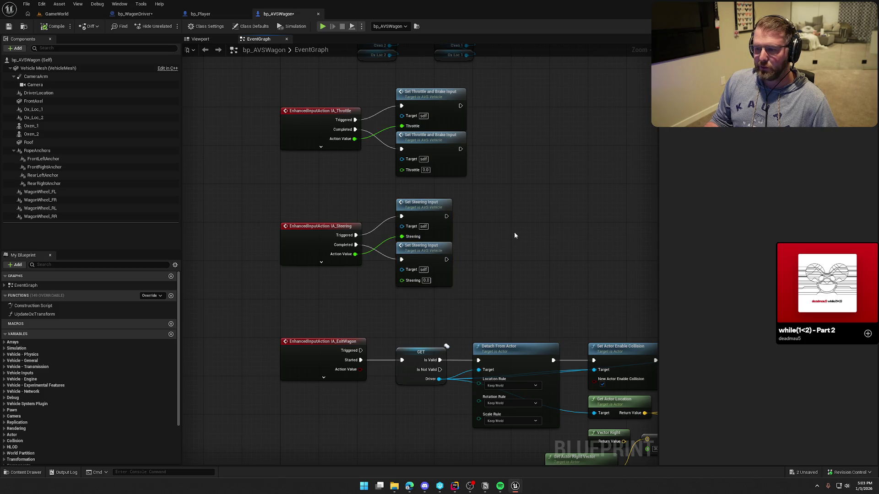
pyautogui.hotkey('ctrl', 's')
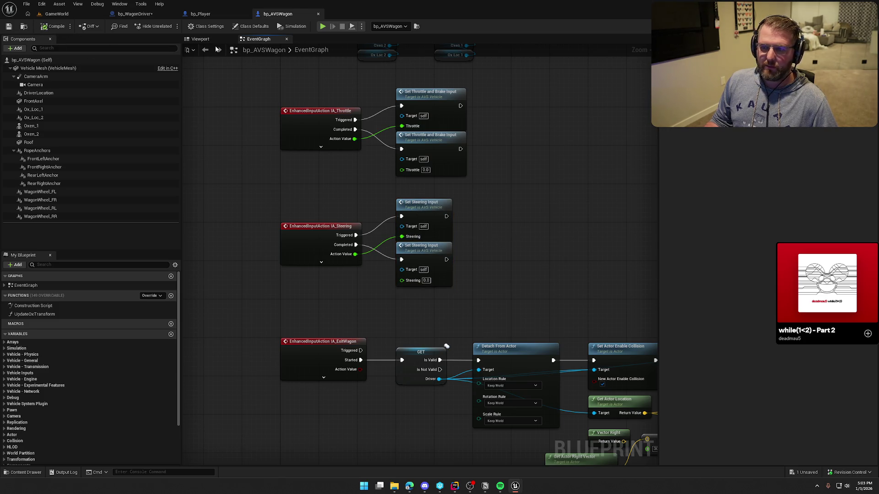
pyautogui.click(135, 14)
pyautogui.scroll(-2, 284, 179)
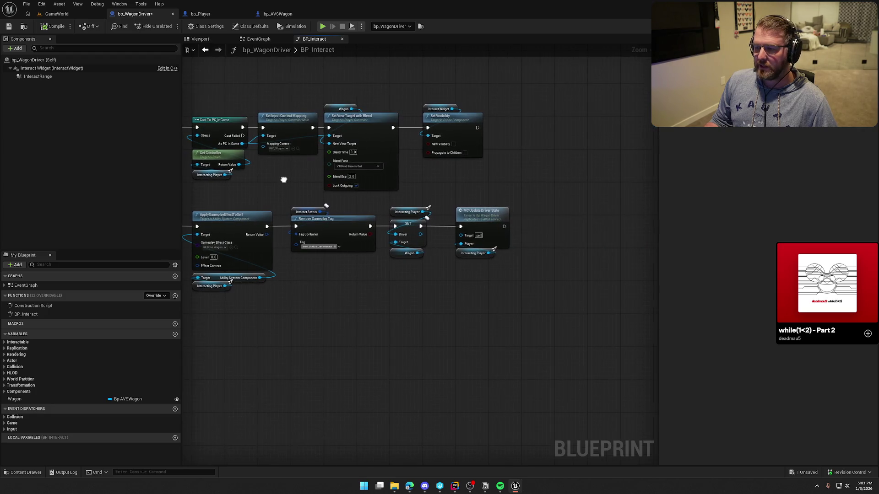
# Step: Jump from the MC Update Driver State call to its event's collision and attach-to-Drive Location nodes
pyautogui.moveTo(284, 179); pyautogui.dragTo(281, 181)
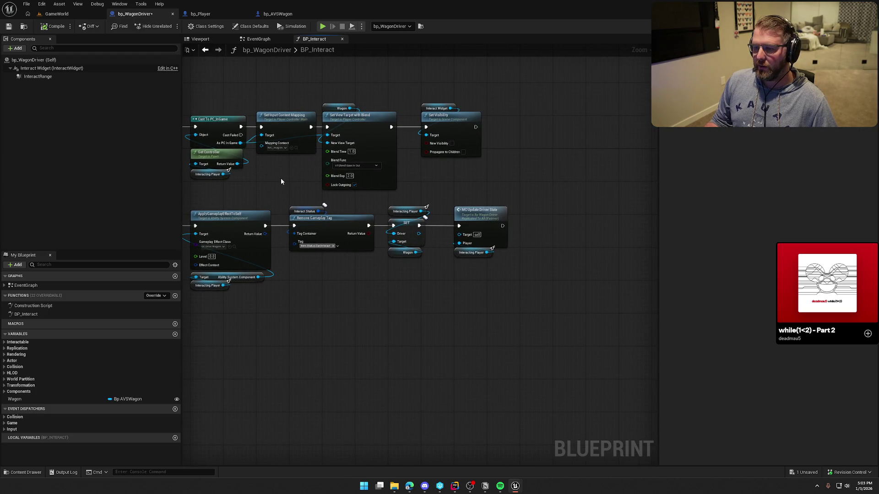
pyautogui.moveTo(281, 182); pyautogui.dragTo(332, 146)
pyautogui.moveTo(522, 269)
pyautogui.mouseDown()
pyautogui.moveTo(425, 165)
pyautogui.moveTo(387, 163)
pyautogui.mouseUp()
pyautogui.click(527, 226)
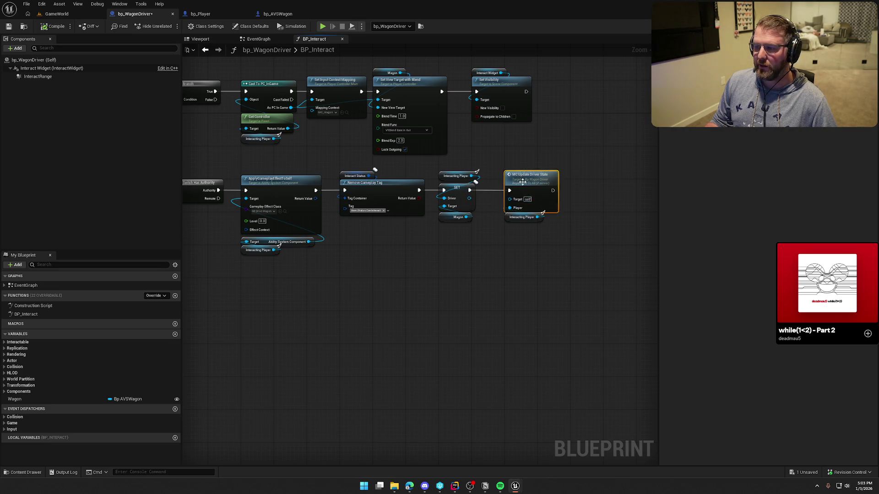
pyautogui.doubleClick(526, 184)
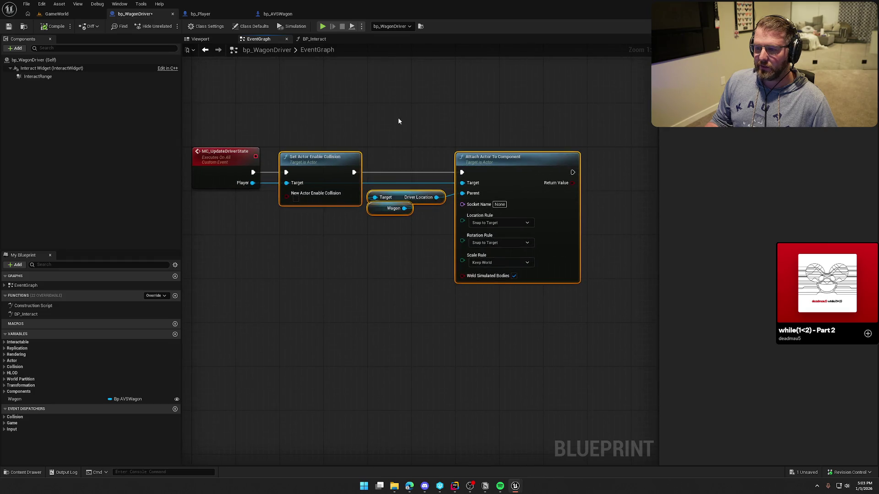
pyautogui.moveTo(322, 142); pyautogui.dragTo(633, 337)
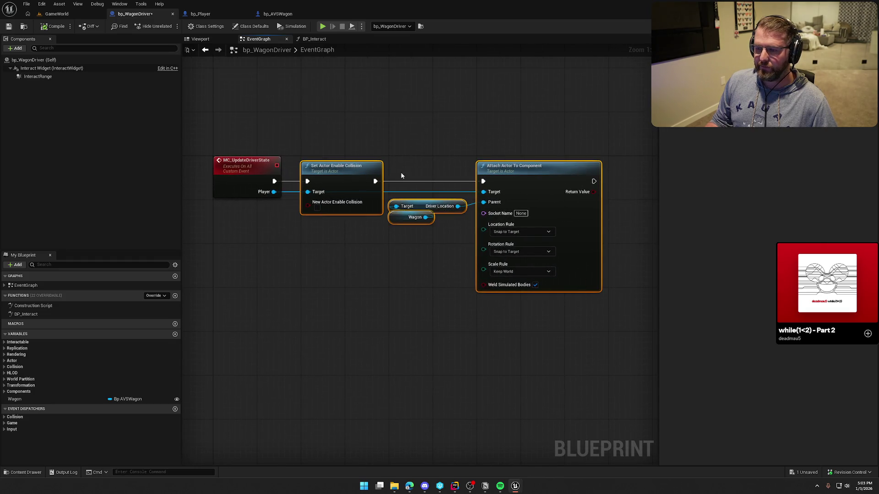
pyautogui.click(389, 142)
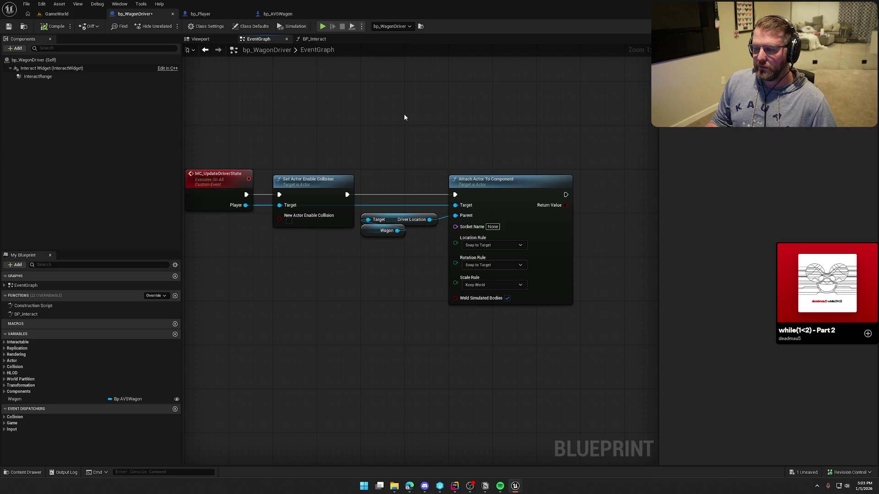
pyautogui.moveTo(404, 118); pyautogui.dragTo(408, 95)
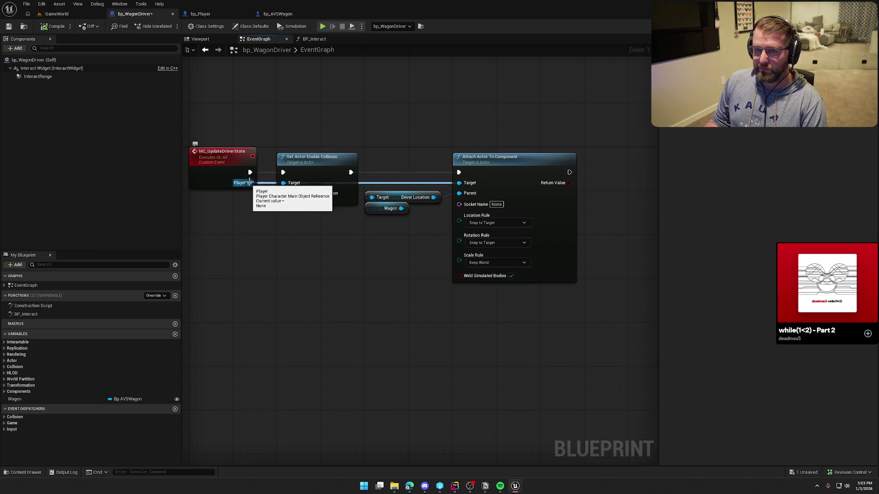
pyautogui.moveTo(249, 183)
pyautogui.mouseDown()
pyautogui.moveTo(354, 142)
pyautogui.moveTo(367, 108)
pyautogui.mouseUp()
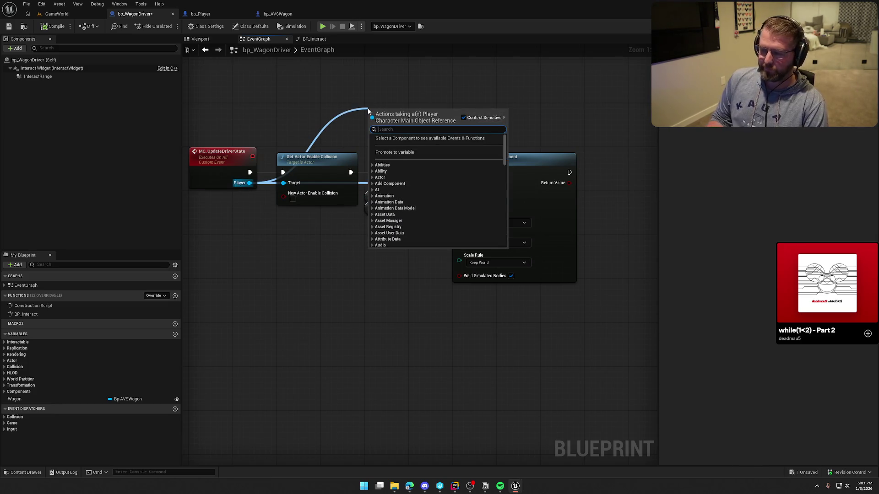
pyautogui.write('gravit')
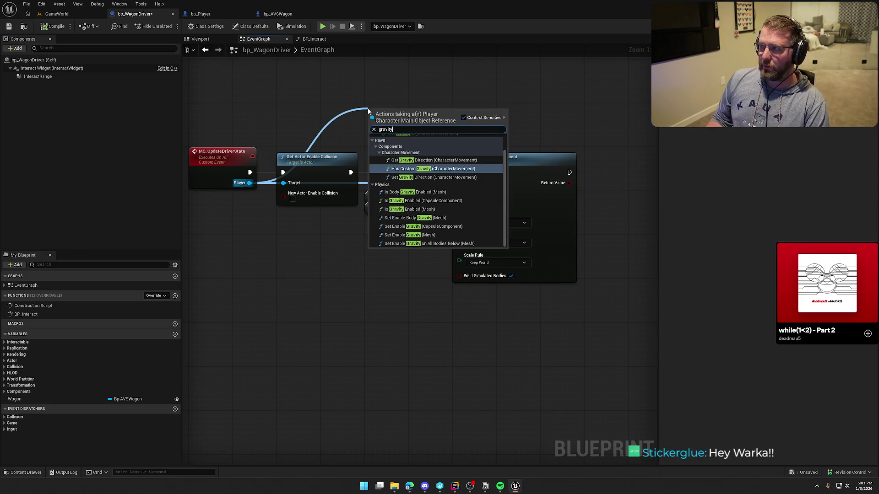
pyautogui.write('y')
pyautogui.scroll(1, 439, 209)
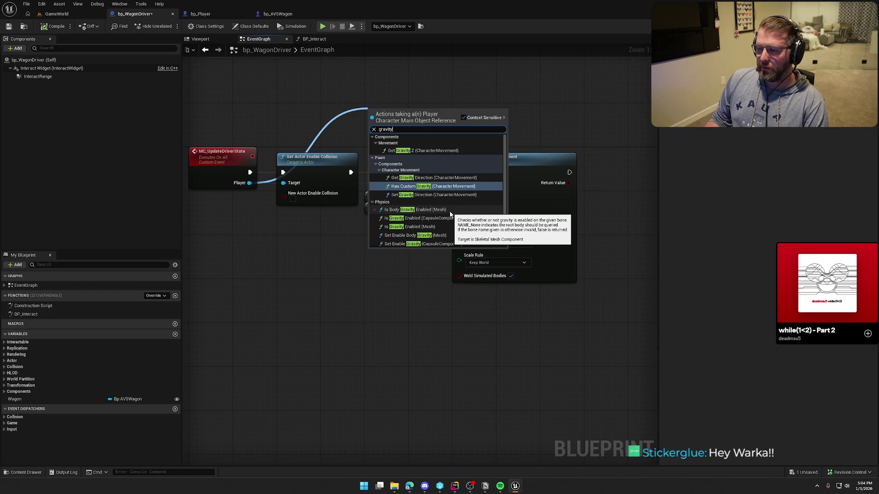
pyautogui.scroll(-1, 471, 186)
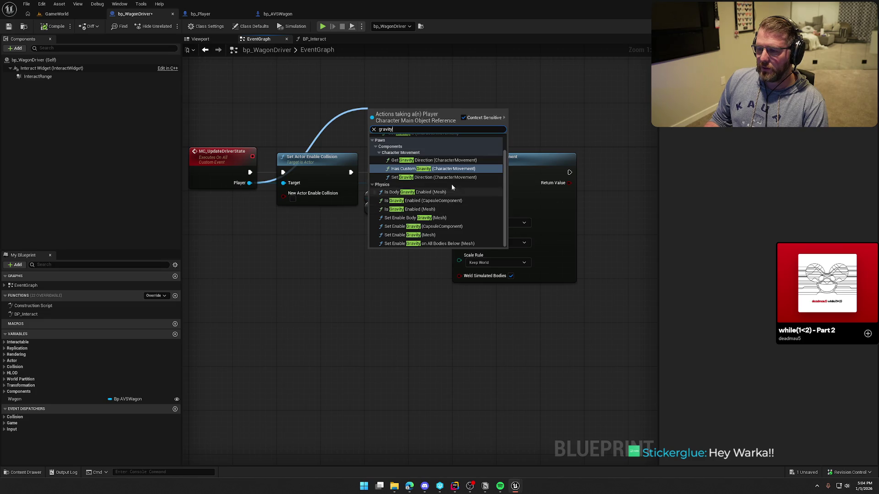
pyautogui.scroll(1, 469, 207)
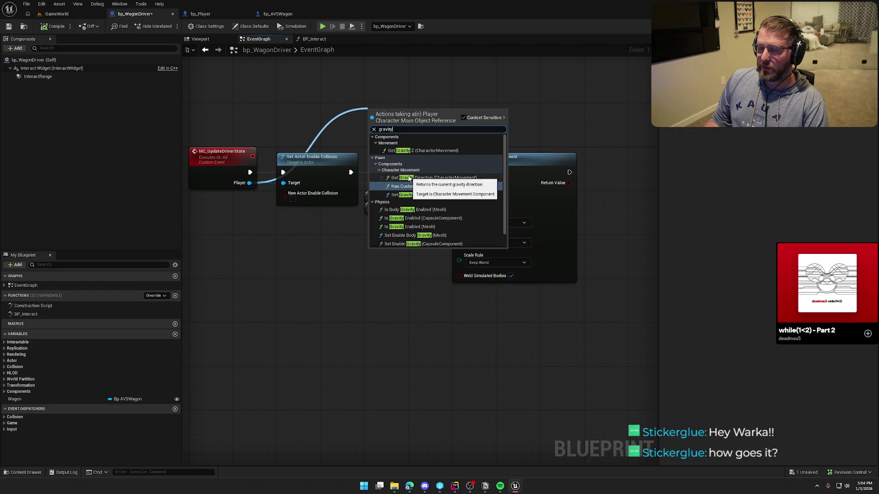
pyautogui.click(458, 88)
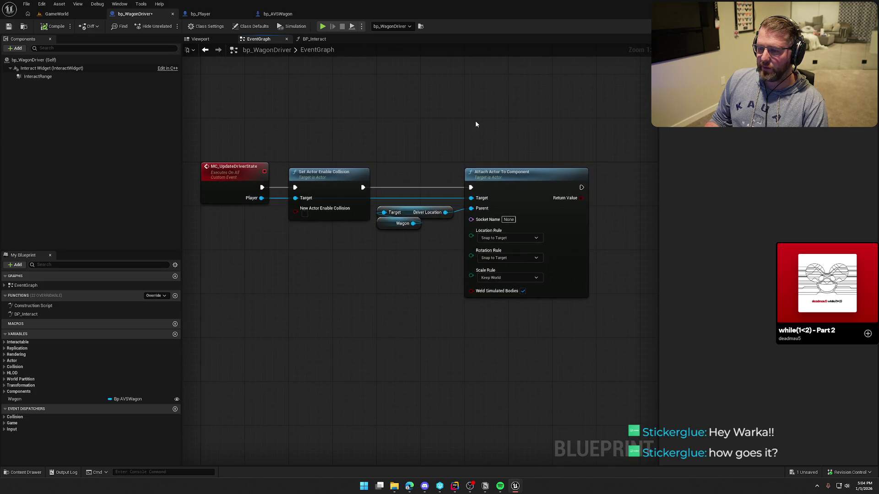
pyautogui.hotkey('ctrl', 's')
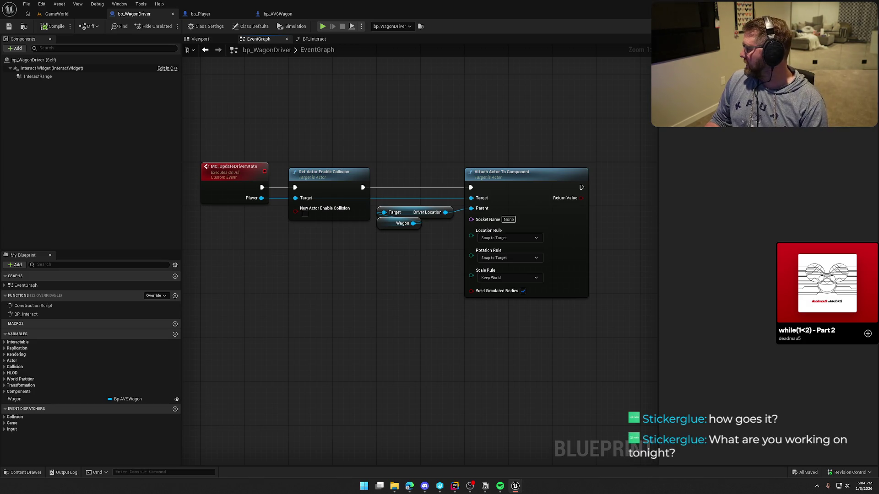
pyautogui.moveTo(801, 286)
pyautogui.click(842, 283)
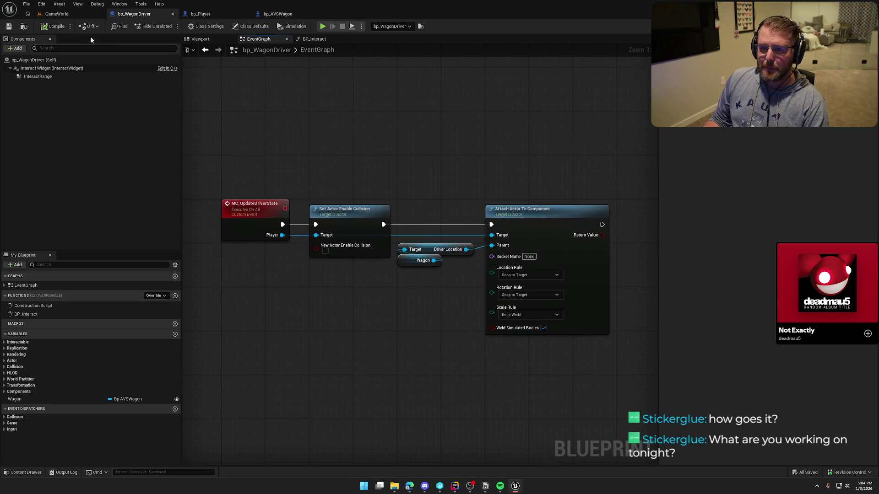
pyautogui.click(69, 13)
pyautogui.click(170, 26)
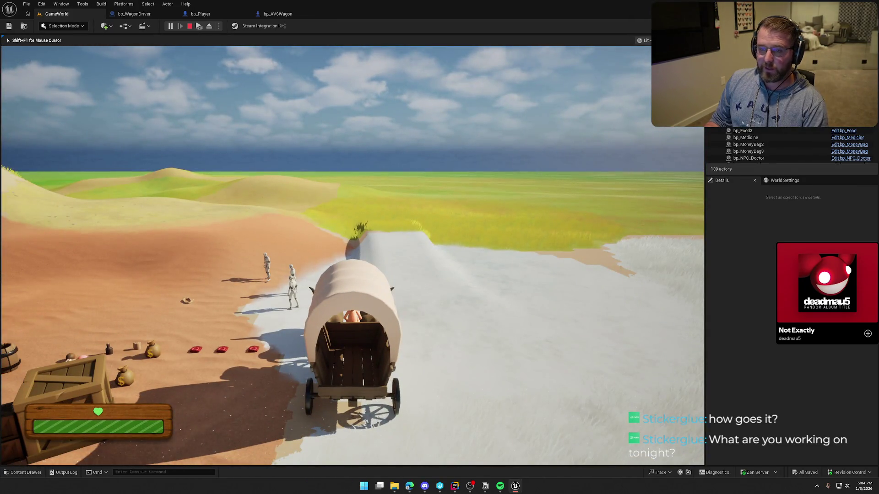
pyautogui.press('F8')
pyautogui.click(147, 15)
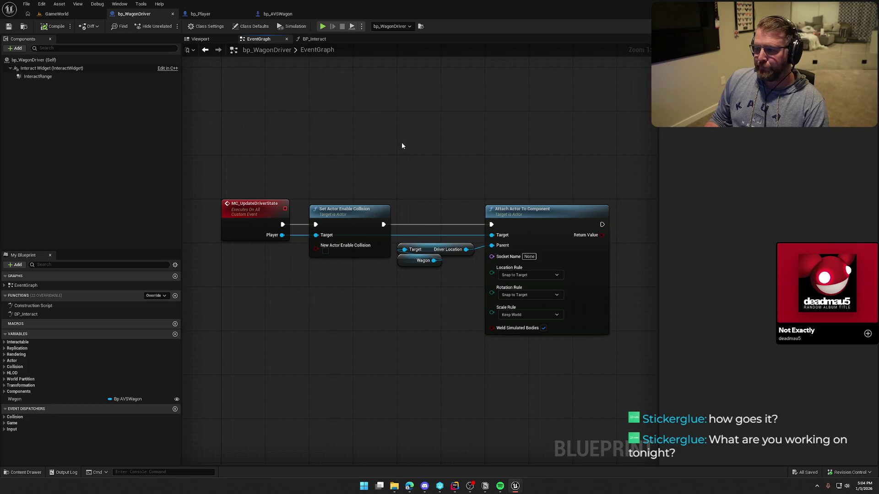
pyautogui.moveTo(402, 143); pyautogui.dragTo(435, 152)
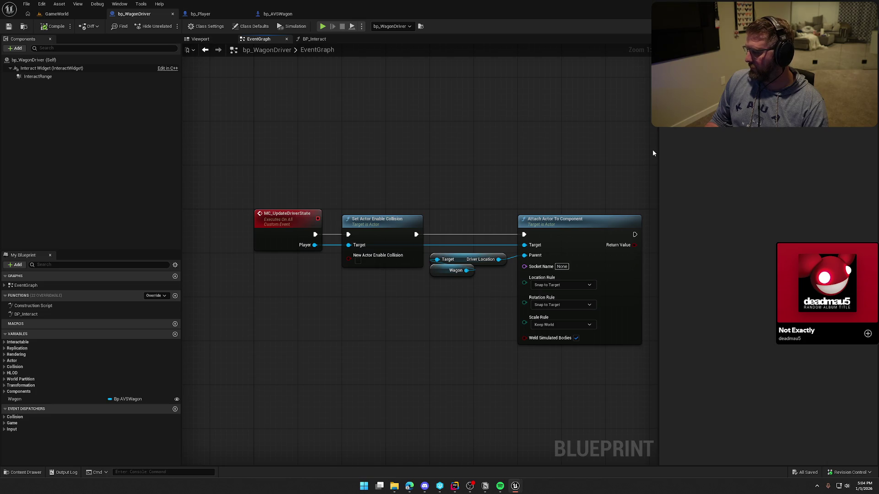
pyautogui.moveTo(447, 120)
pyautogui.mouseDown()
pyautogui.moveTo(444, 80)
pyautogui.moveTo(391, 43)
pyautogui.mouseUp()
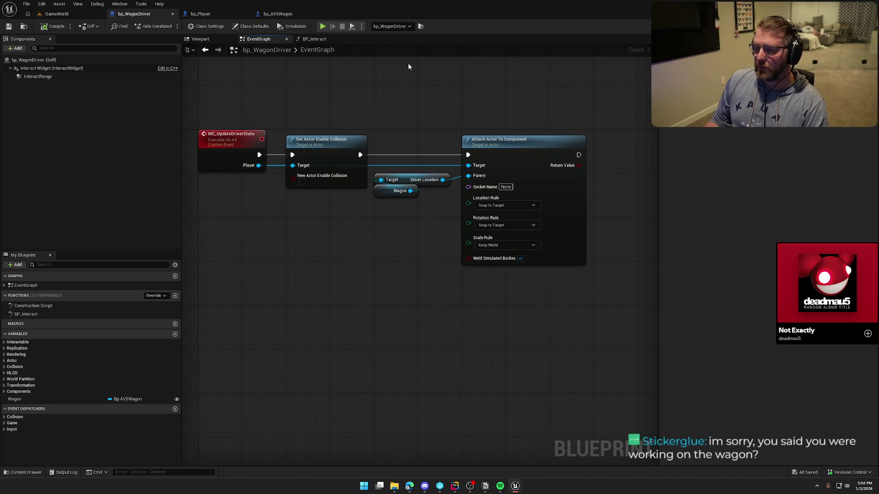
pyautogui.moveTo(400, 83); pyautogui.dragTo(411, 116)
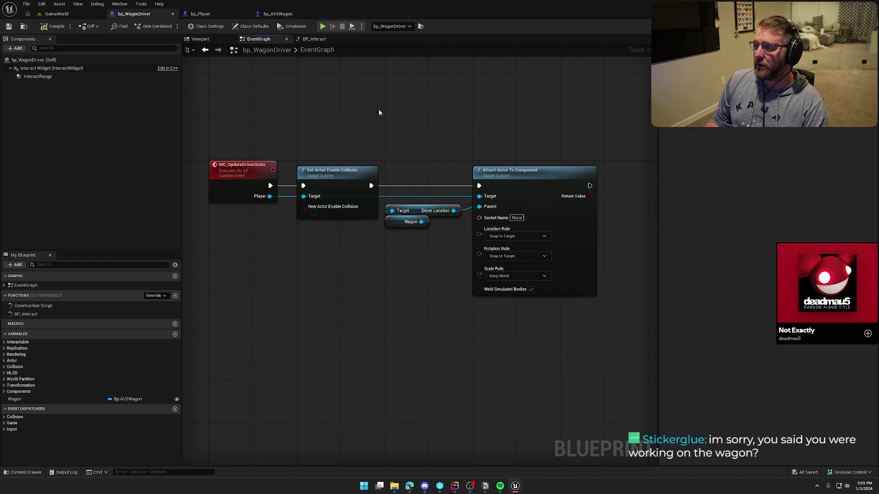
# Step: Move MC Update Driver State further right in BP_Interact to make room before it
pyautogui.click(303, 43)
pyautogui.moveTo(452, 136)
pyautogui.mouseDown()
pyautogui.moveTo(470, 177)
pyautogui.moveTo(344, 152)
pyautogui.moveTo(327, 163)
pyautogui.mouseUp()
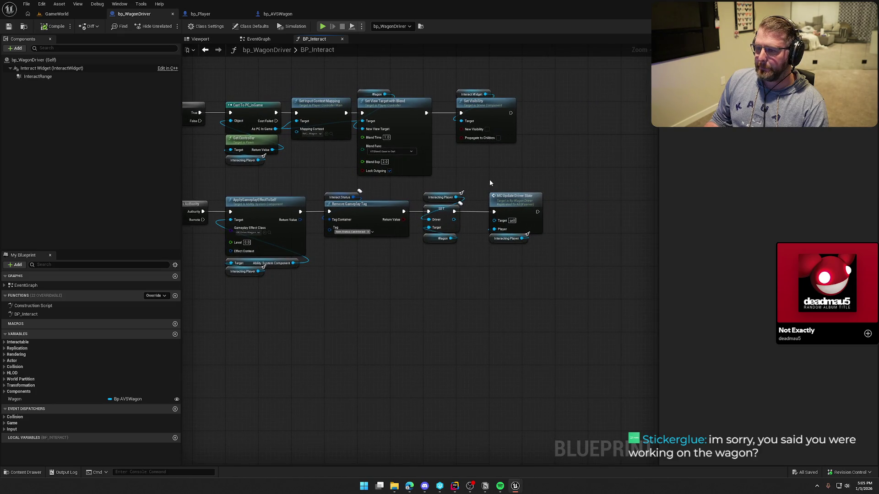
pyautogui.moveTo(526, 172)
pyautogui.mouseDown()
pyautogui.moveTo(554, 147)
pyautogui.moveTo(608, 171)
pyautogui.moveTo(666, 162)
pyautogui.mouseUp()
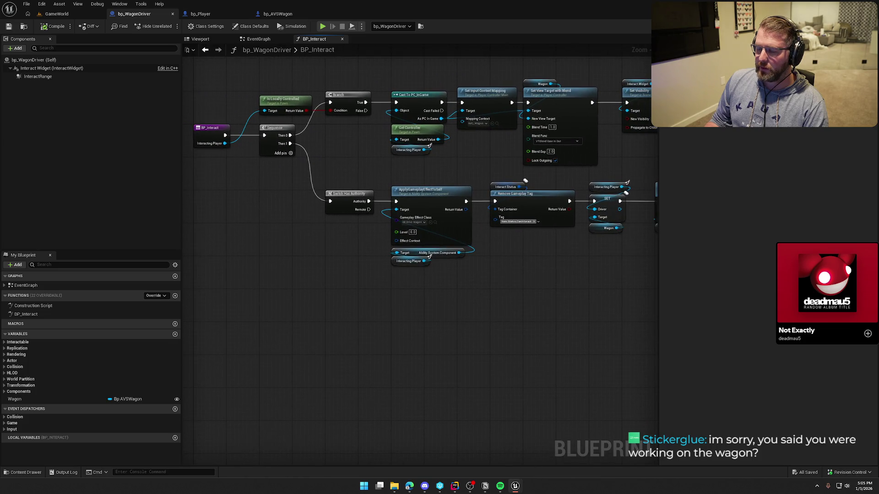
pyautogui.scroll(-1, 550, 239)
pyautogui.moveTo(627, 251); pyautogui.dragTo(290, 173)
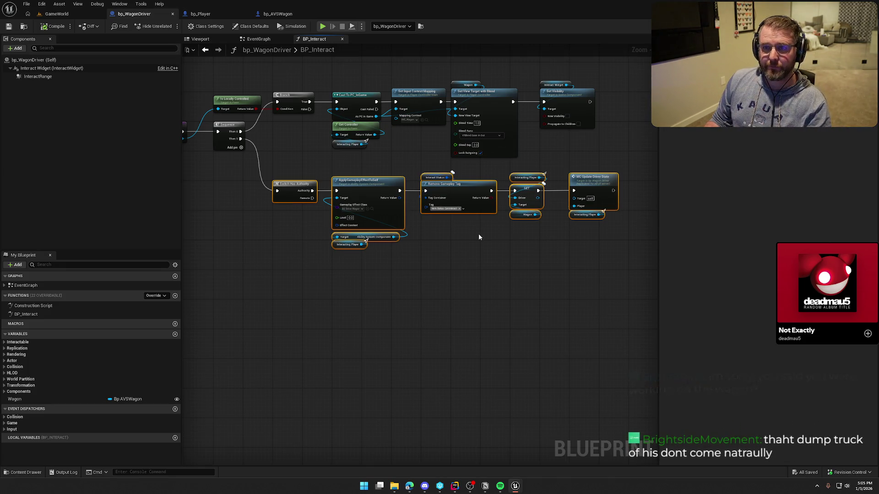
pyautogui.moveTo(453, 228)
pyautogui.mouseDown()
pyautogui.moveTo(480, 252)
pyautogui.moveTo(445, 260)
pyautogui.mouseUp()
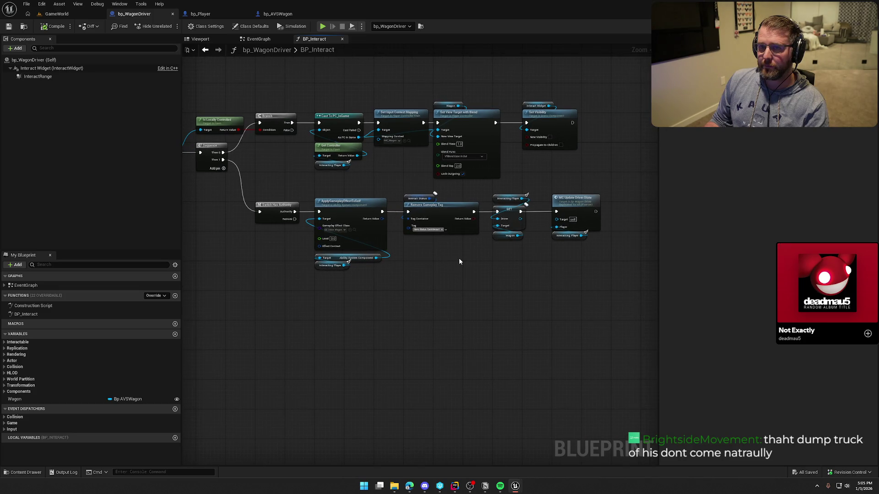
pyautogui.scroll(4, 459, 257)
pyautogui.moveTo(455, 221); pyautogui.dragTo(363, 137)
pyautogui.moveTo(399, 145); pyautogui.dragTo(486, 145)
pyautogui.moveTo(393, 188); pyautogui.dragTo(406, 188)
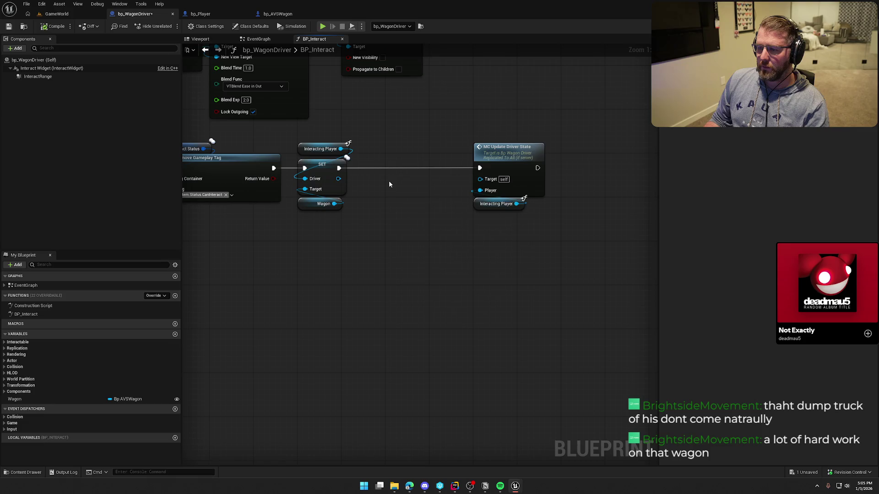
# Step: Review the upstream Branch, Cast and entry nodes, nudging the Ability System Component getters up
pyautogui.rightClick(389, 182)
pyautogui.write('poss')
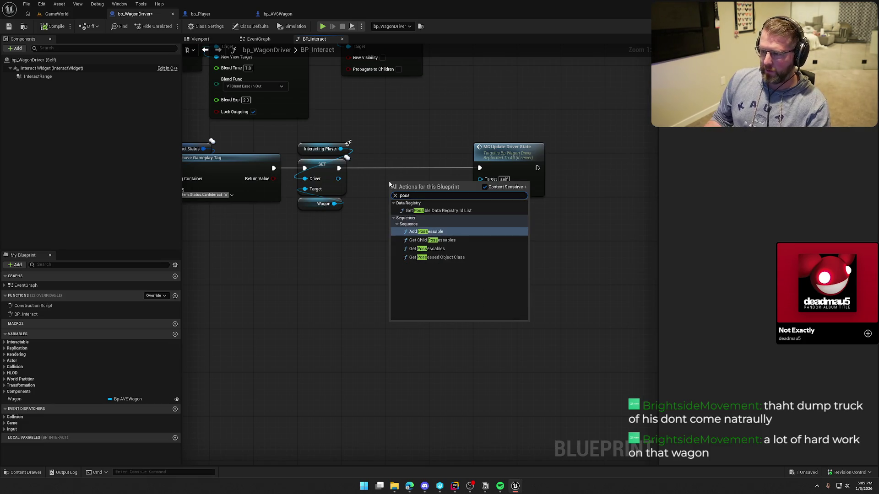
pyautogui.press('Escape')
pyautogui.moveTo(393, 141)
pyautogui.mouseDown()
pyautogui.moveTo(473, 240)
pyautogui.moveTo(704, 212)
pyautogui.mouseUp()
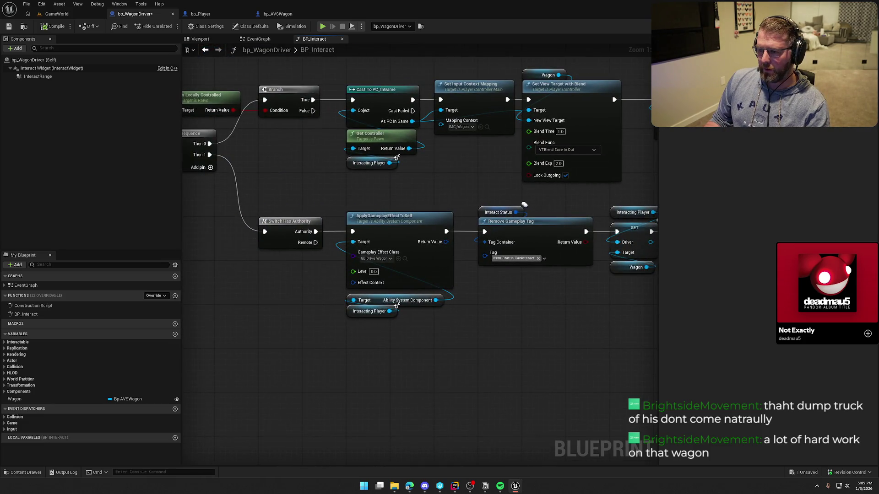
pyautogui.moveTo(372, 344)
pyautogui.mouseDown()
pyautogui.moveTo(412, 311)
pyautogui.moveTo(389, 303)
pyautogui.mouseUp()
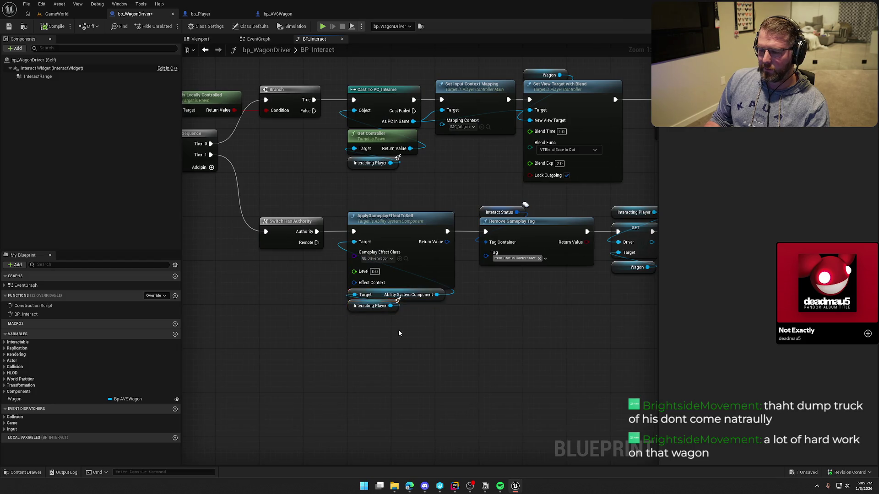
pyautogui.moveTo(398, 333); pyautogui.dragTo(404, 314)
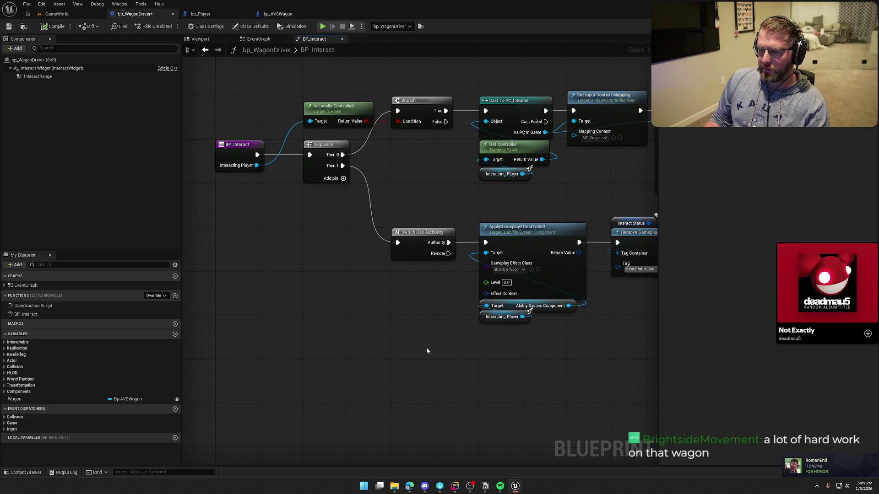
pyautogui.moveTo(281, 178); pyautogui.dragTo(184, 144)
# Step: Wire SET → Possess → MC Update Driver State, with Interacting Player's controller possessing Wagon, and save
pyautogui.moveTo(378, 186); pyautogui.dragTo(425, 184)
pyautogui.write('get controller')
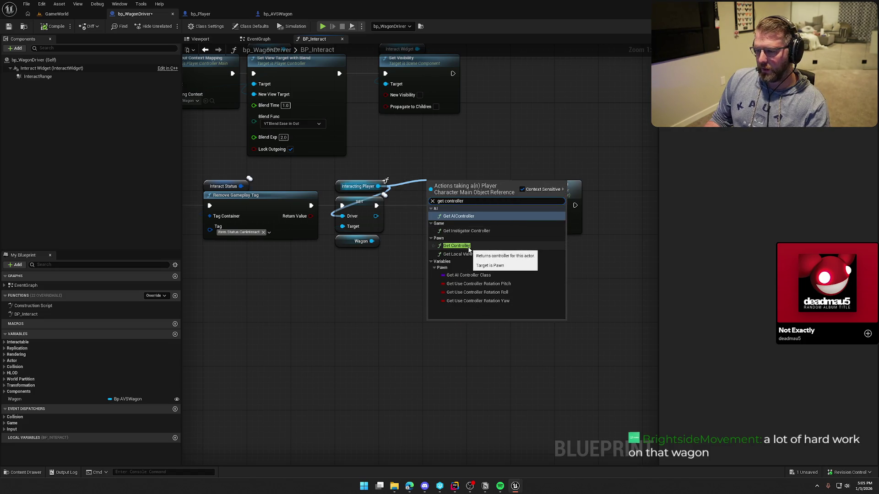
pyautogui.click(456, 246)
pyautogui.moveTo(456, 194)
pyautogui.mouseDown()
pyautogui.moveTo(429, 165)
pyautogui.moveTo(446, 215)
pyautogui.mouseUp()
pyautogui.write('poss')
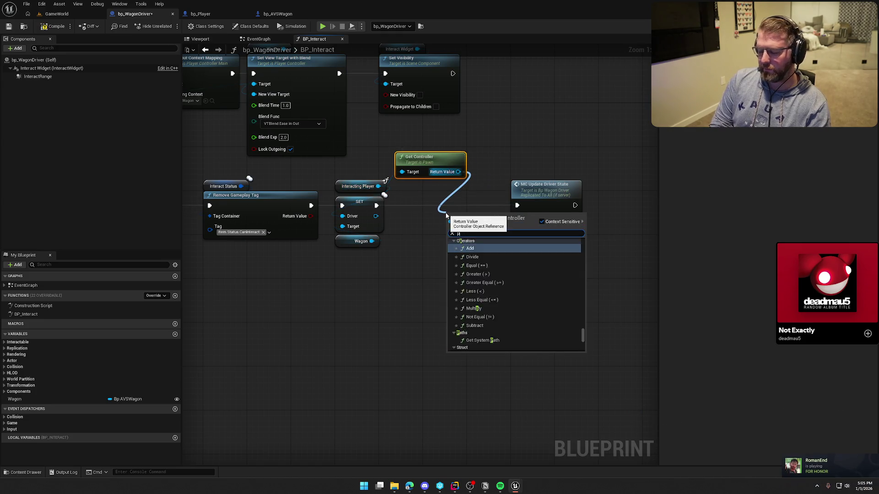
pyautogui.click(478, 257)
pyautogui.moveTo(451, 227); pyautogui.dragTo(376, 206)
pyautogui.moveTo(465, 227)
pyautogui.mouseDown()
pyautogui.moveTo(443, 205)
pyautogui.moveTo(520, 207)
pyautogui.mouseUp()
pyautogui.moveTo(419, 158); pyautogui.dragTo(446, 163)
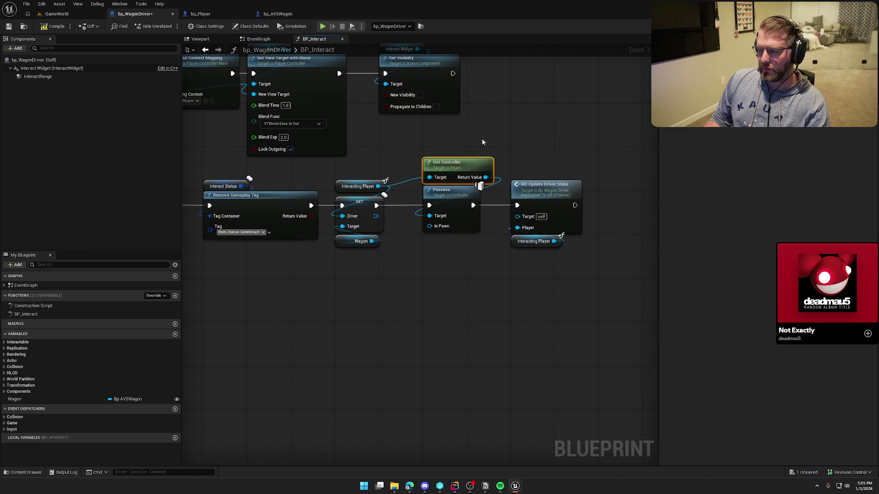
pyautogui.moveTo(372, 241); pyautogui.dragTo(430, 226)
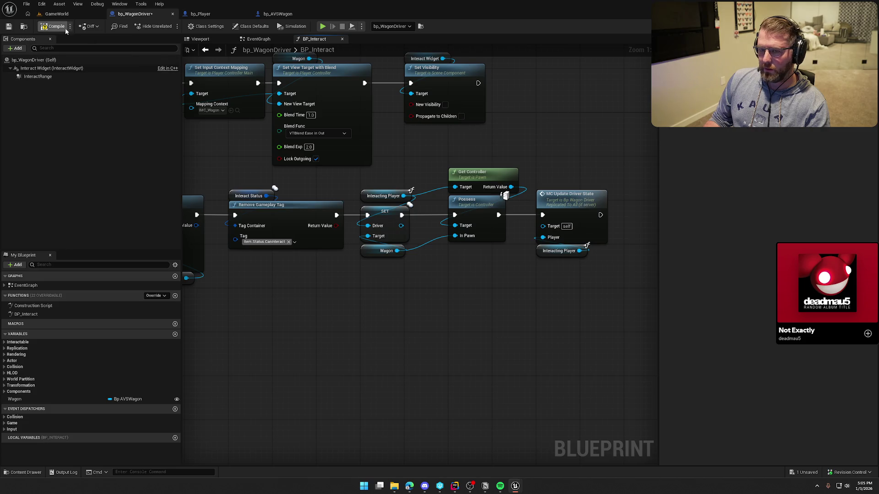
pyautogui.hotkey('ctrl', 's')
# Step: Board the wagon as driver in the running GameWorld session, then end play
pyautogui.click(56, 14)
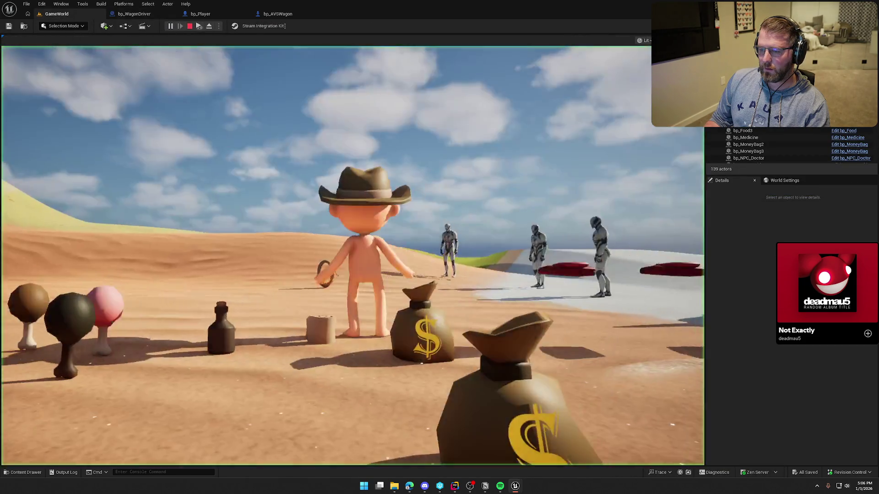
pyautogui.press('e')
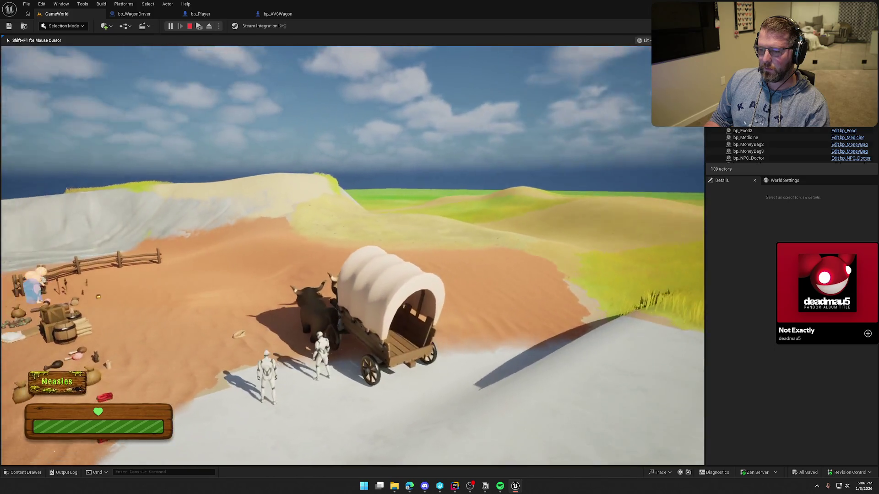
pyautogui.press('Escape')
# Step: Restart play-in-editor with the cursor freed, then stop and open bp_Player
pyautogui.click(174, 27)
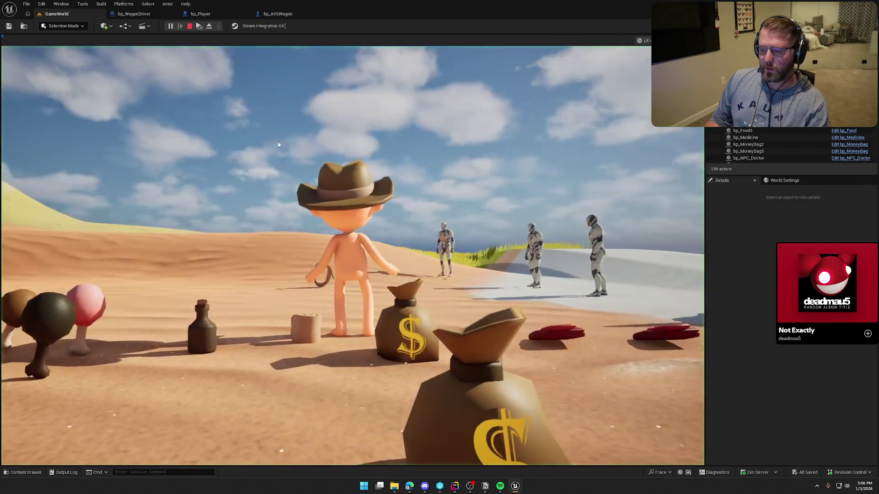
pyautogui.press('super')
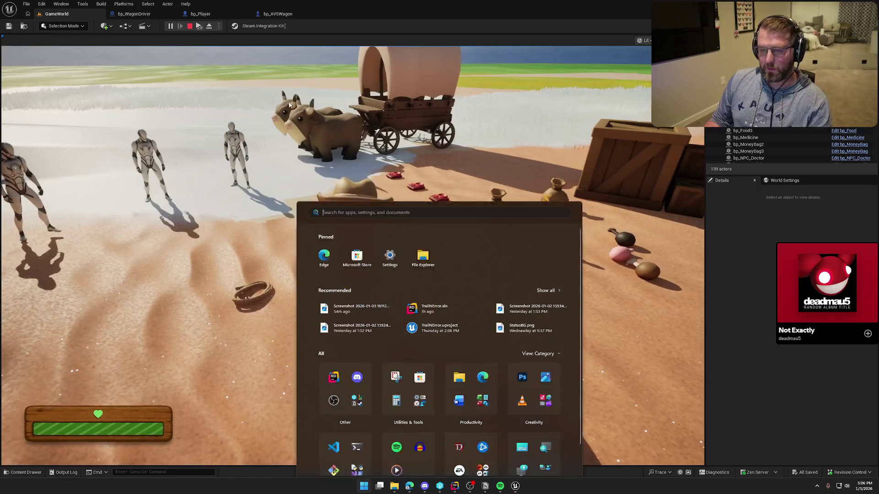
pyautogui.press('super')
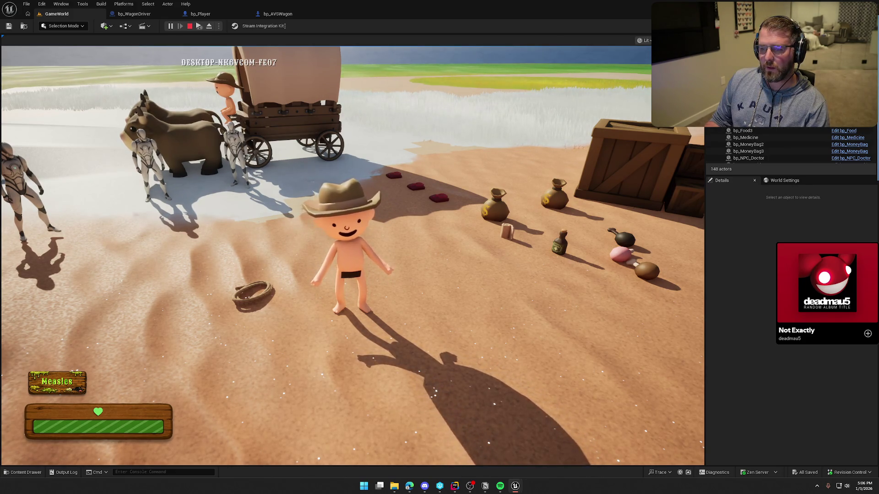
pyautogui.press('Escape')
pyautogui.click(204, 14)
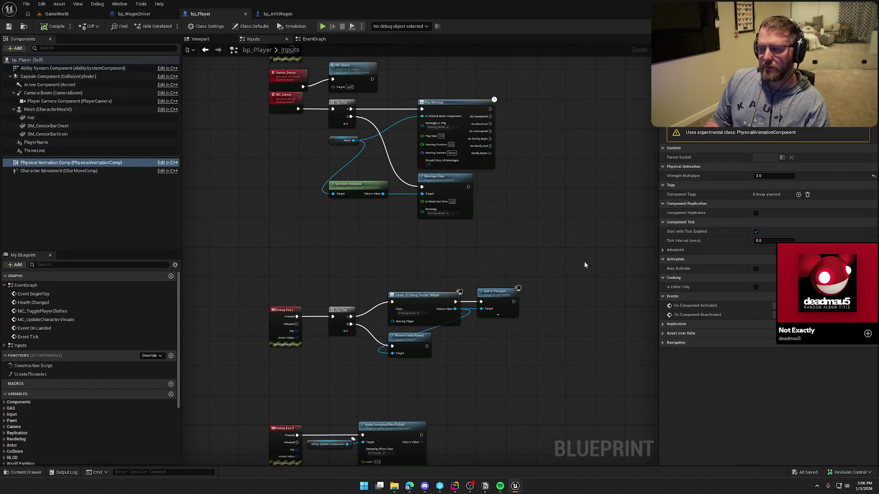
# Step: Review bp_Player's class defaults, then play-test GameWorld by walking toward the wagon
pyautogui.click(27, 60)
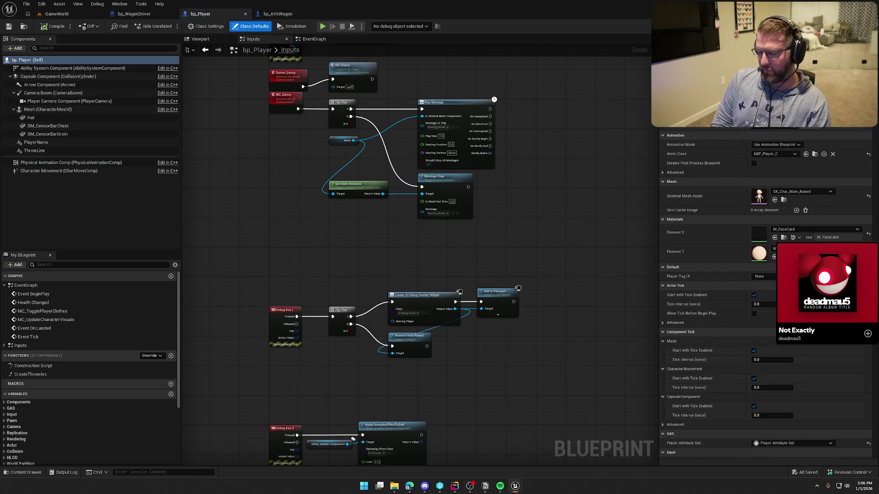
pyautogui.scroll(-15, 764, 275)
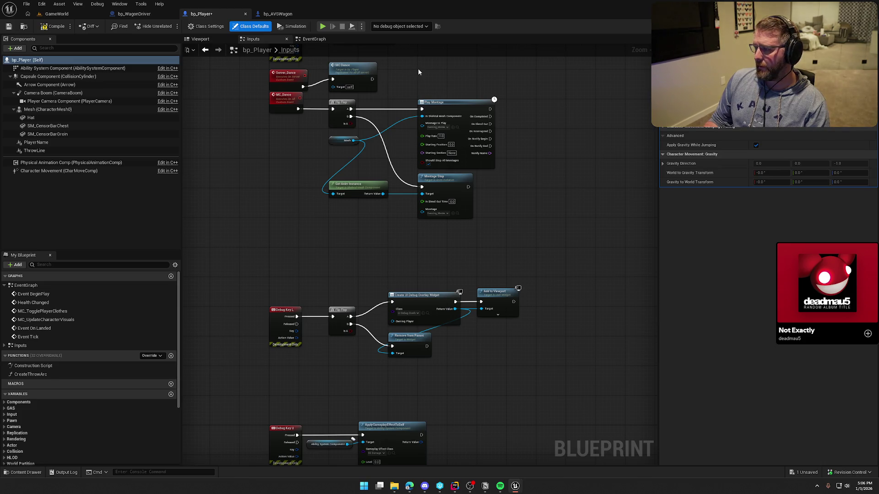
pyautogui.hotkey('alt', 'p')
pyautogui.press('w')
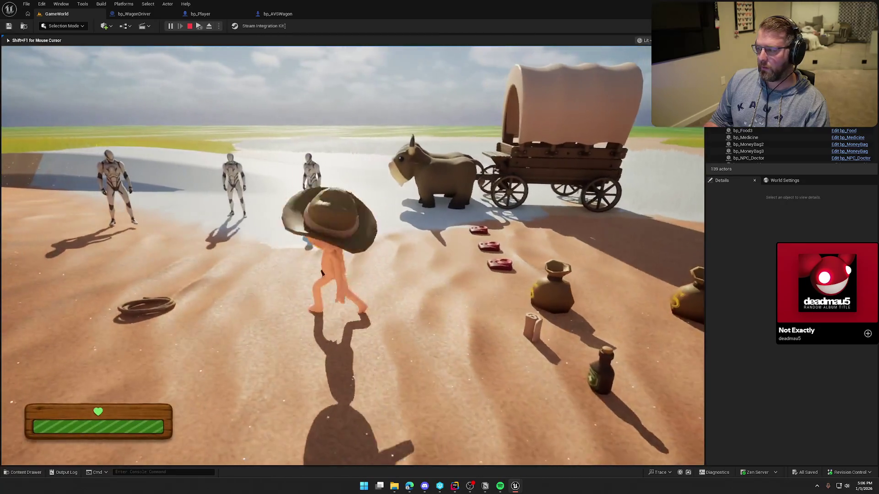
pyautogui.press('super')
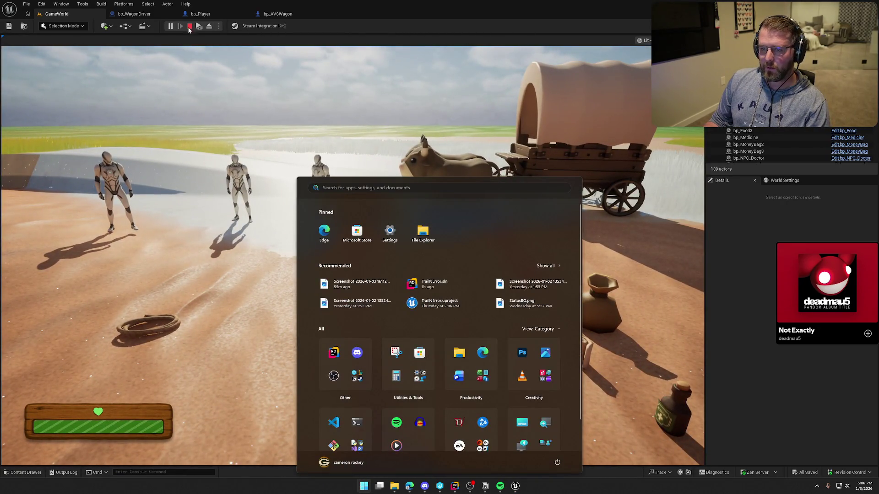
pyautogui.press('super')
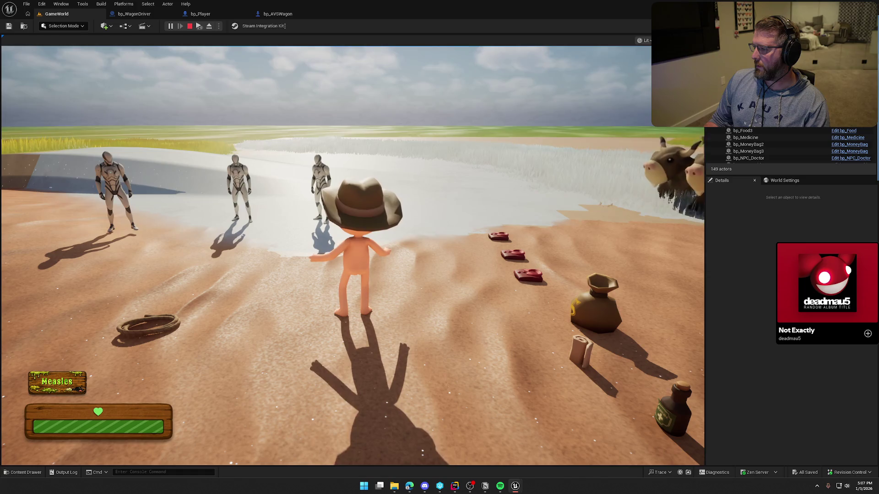
pyautogui.press('Escape')
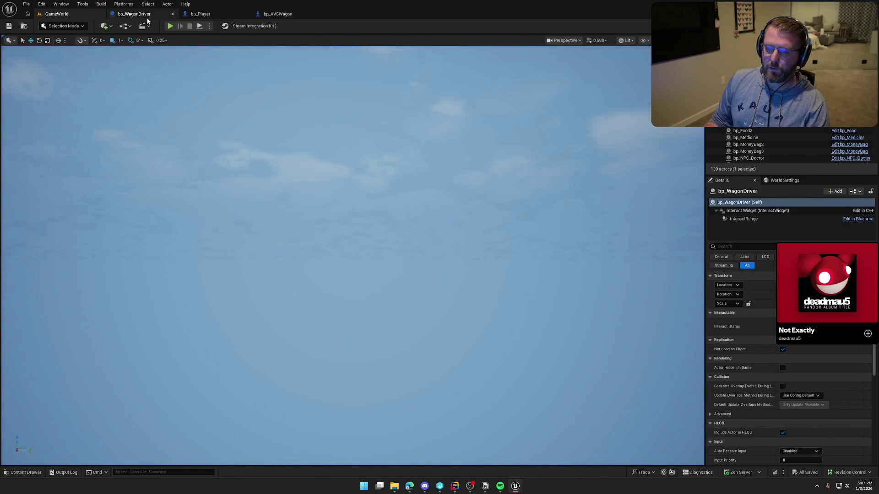
# Step: Inspect bp_Player's Capsule and Mesh component settings
pyautogui.click(216, 15)
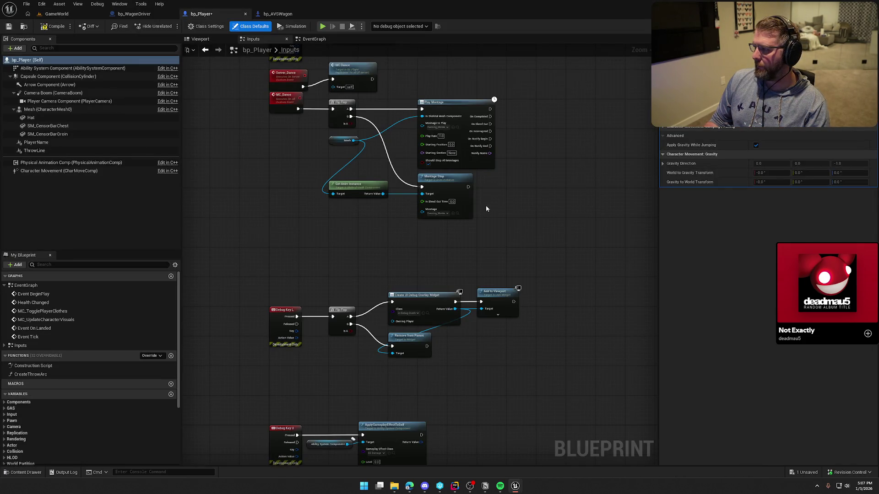
pyautogui.click(40, 77)
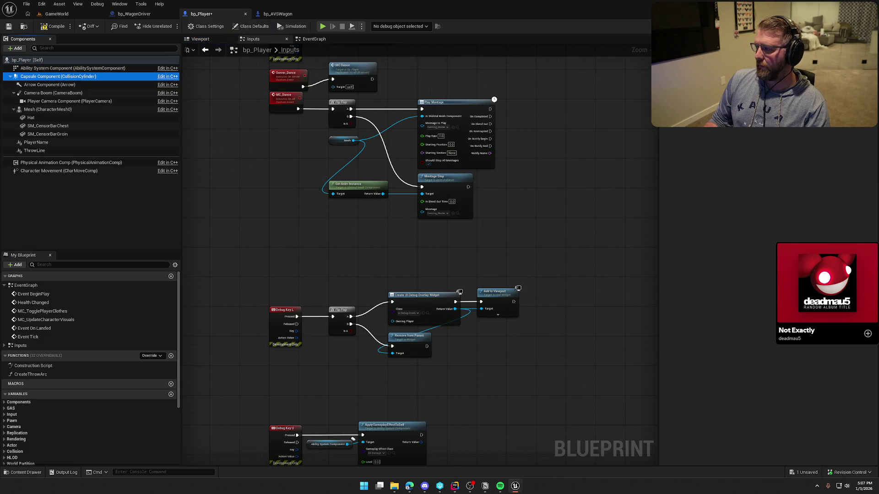
pyautogui.click(30, 111)
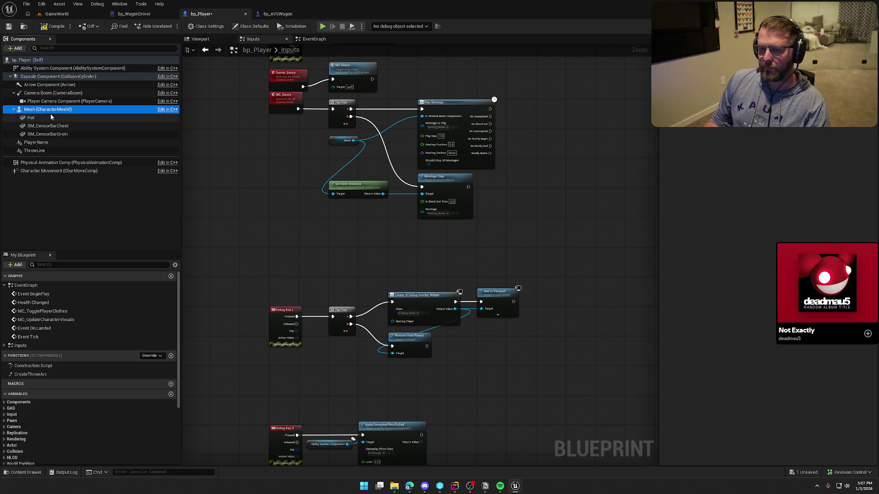
pyautogui.click(51, 76)
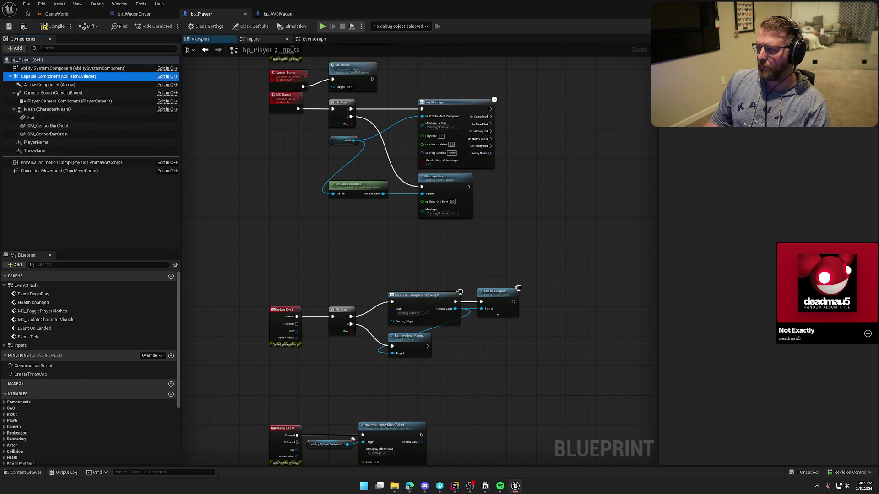
# Step: Briefly resume the running GameWorld session, then stop play
pyautogui.click(57, 14)
pyautogui.press('super')
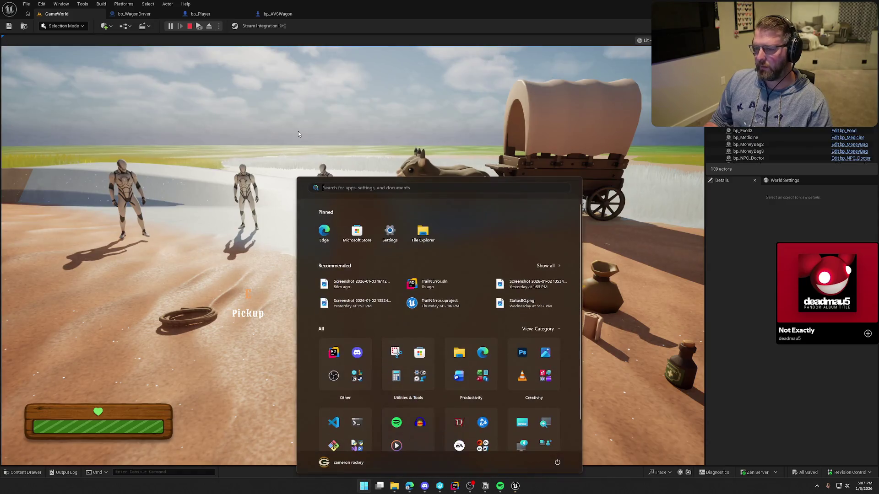
pyautogui.click(213, 63)
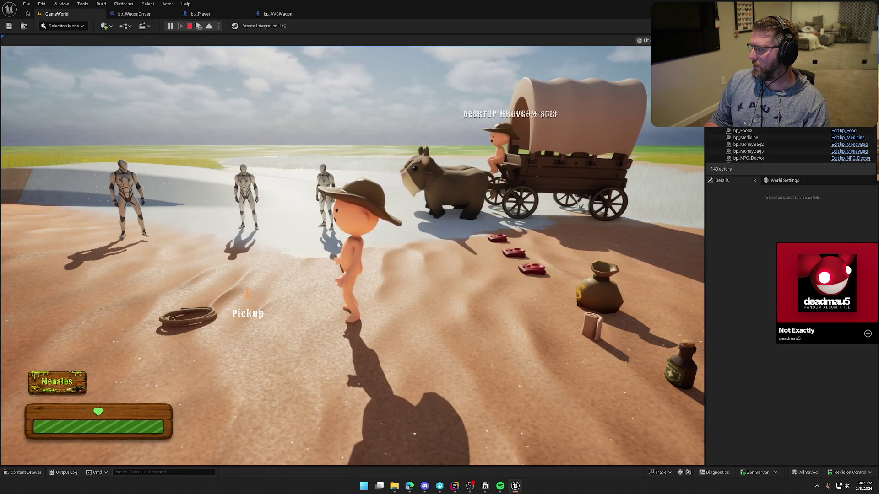
pyautogui.press('Escape')
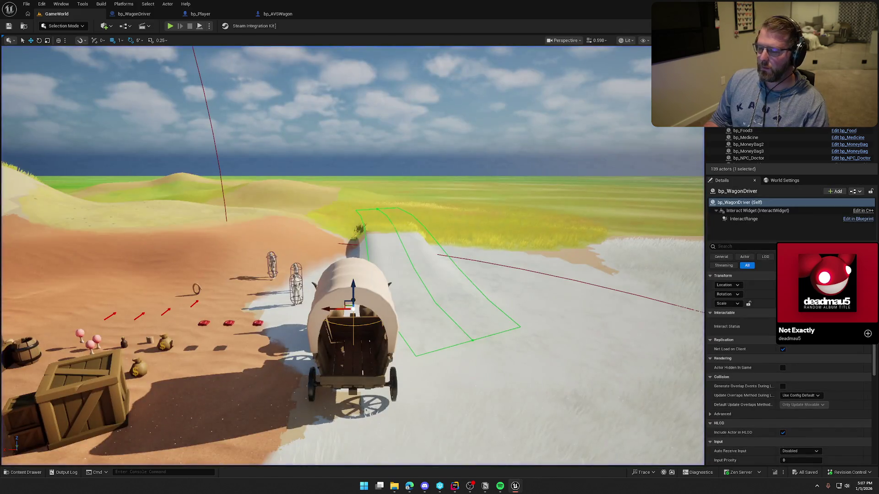
# Step: Bring up bp_AVSWagon's EventGraph and pan to its lower nodes
pyautogui.click(211, 14)
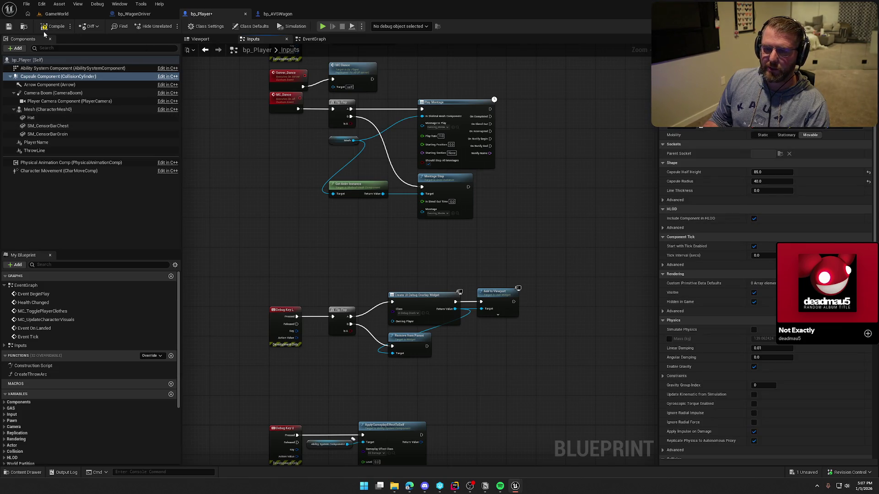
pyautogui.click(277, 14)
pyautogui.moveTo(501, 299)
pyautogui.mouseDown()
pyautogui.moveTo(460, 194)
pyautogui.moveTo(480, 190)
pyautogui.moveTo(527, 308)
pyautogui.moveTo(520, 413)
pyautogui.mouseUp()
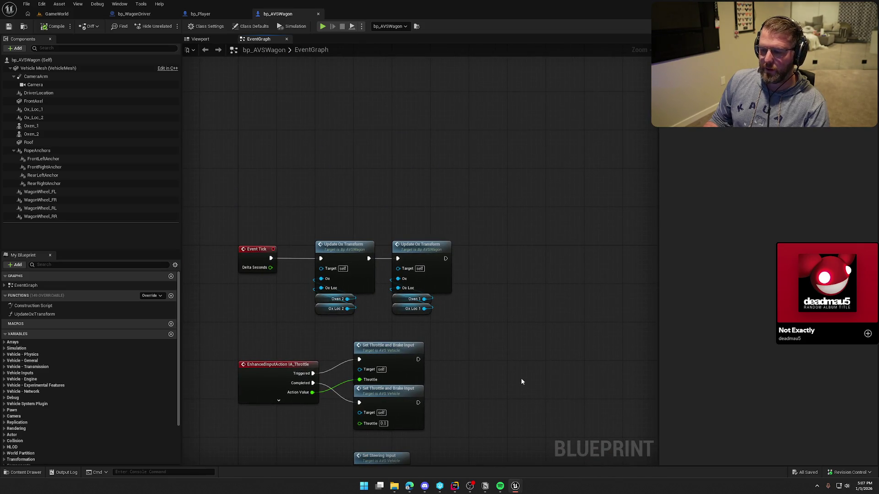
# Step: Add a custom event Server_ExitWagon set to run on the server
pyautogui.moveTo(521, 380); pyautogui.dragTo(476, 209)
pyautogui.moveTo(481, 263); pyautogui.dragTo(443, 115)
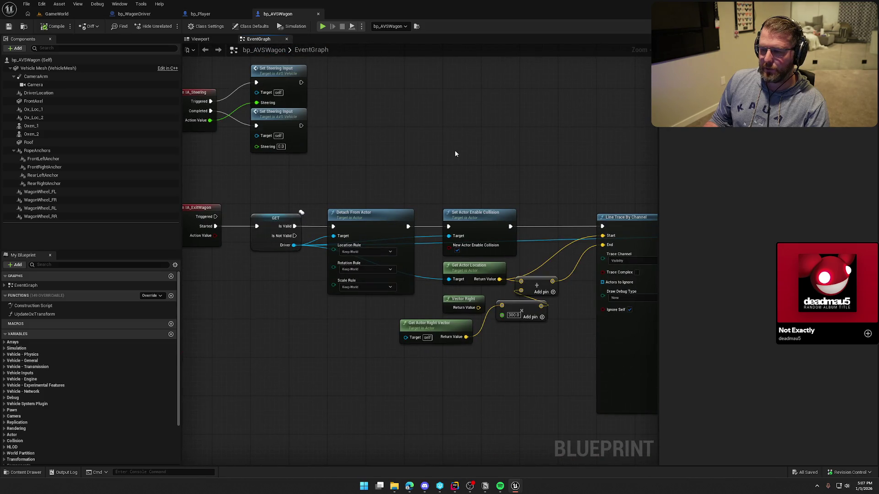
pyautogui.scroll(-1, 458, 157)
pyautogui.moveTo(457, 157); pyautogui.dragTo(544, 119)
pyautogui.rightClick(303, 264)
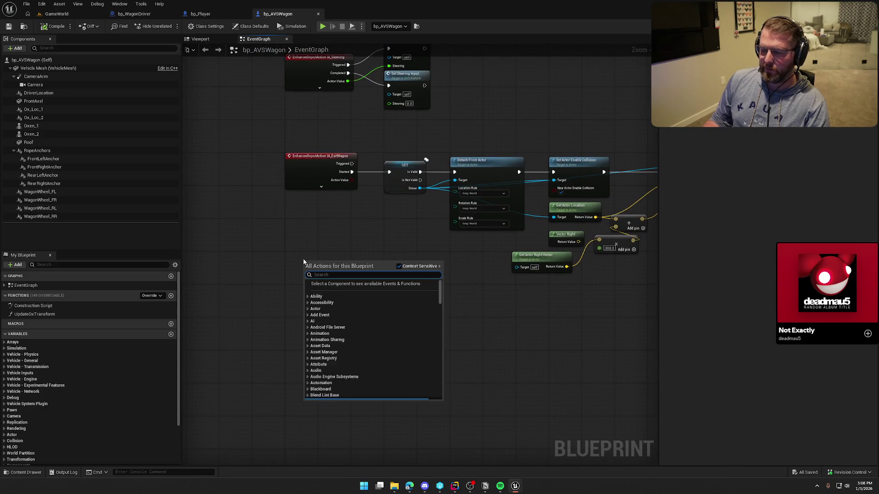
pyautogui.write('custom event')
pyautogui.press('Return')
pyautogui.write('MC_')
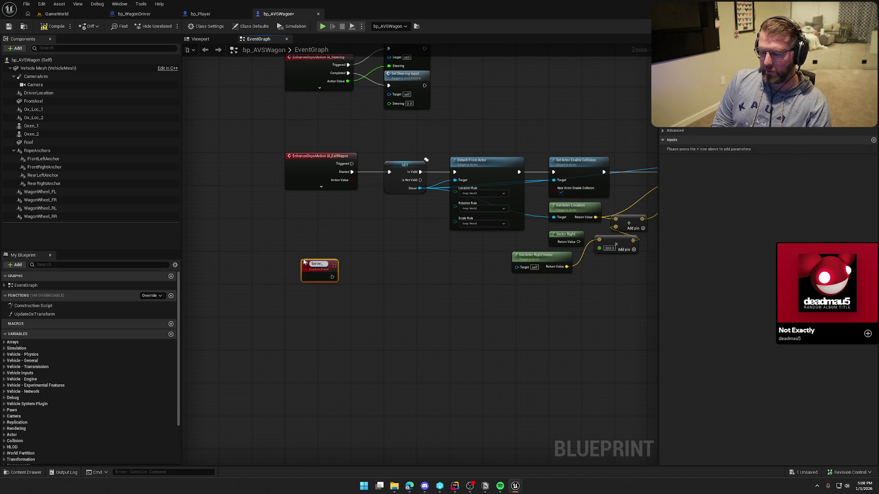
pyautogui.write('ExitWagon')
pyautogui.press('Return')
pyautogui.scroll(2, 285, 278)
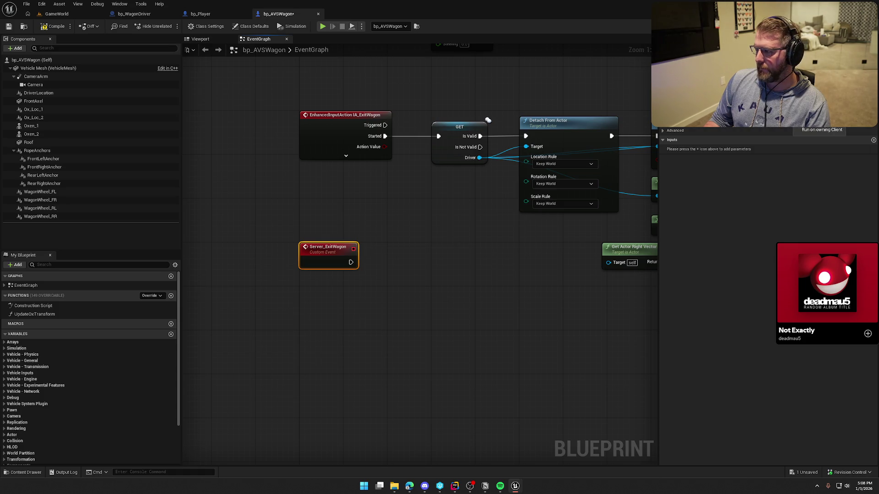
pyautogui.click(819, 121)
# Step: Move Server_ExitWagon lower and shift the exit chain's end section below the main chain
pyautogui.moveTo(461, 295)
pyautogui.mouseDown()
pyautogui.moveTo(348, 300)
pyautogui.moveTo(162, 277)
pyautogui.moveTo(31, 276)
pyautogui.mouseUp()
pyautogui.scroll(-2, 342, 302)
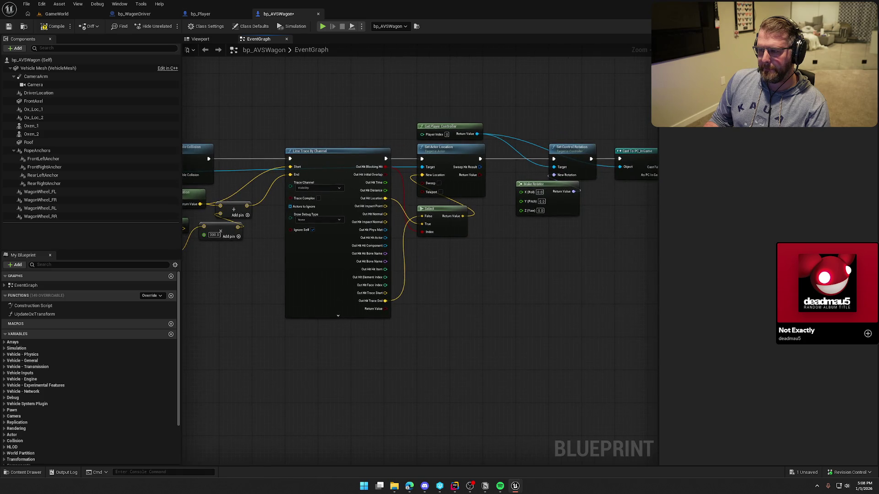
pyautogui.moveTo(412, 277); pyautogui.dragTo(286, 275)
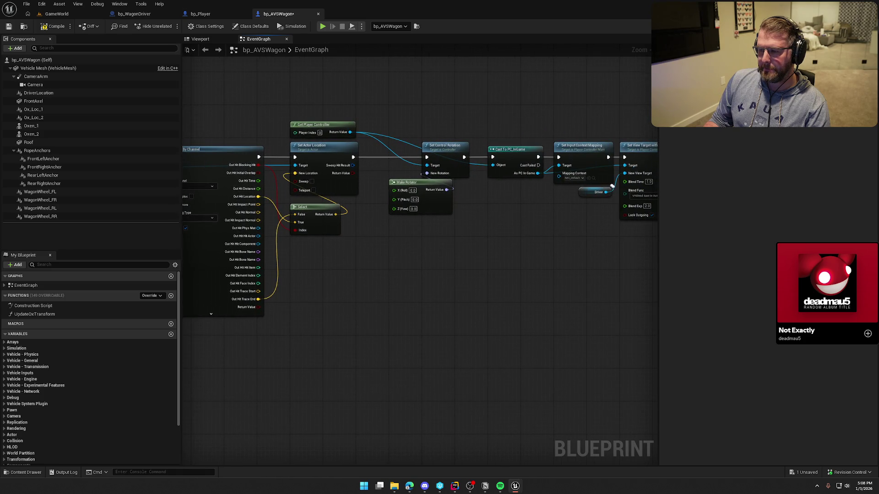
pyautogui.moveTo(411, 275); pyautogui.dragTo(265, 269)
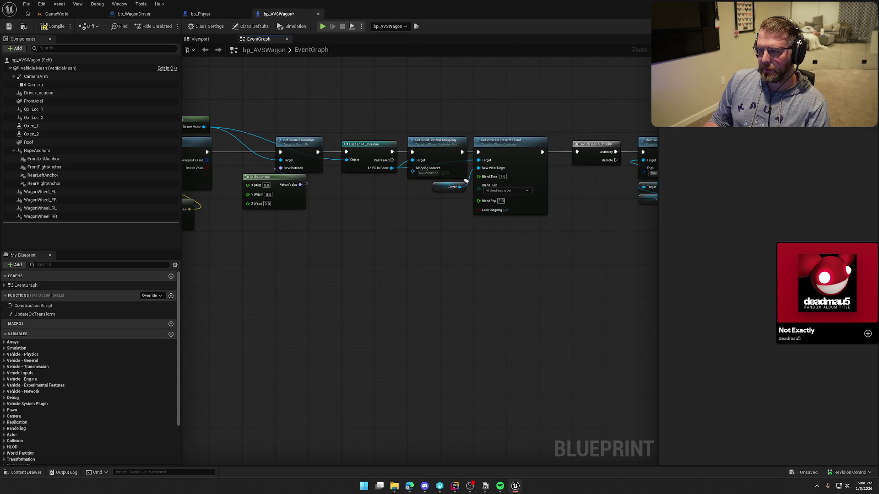
pyautogui.moveTo(328, 286); pyautogui.dragTo(182, 287)
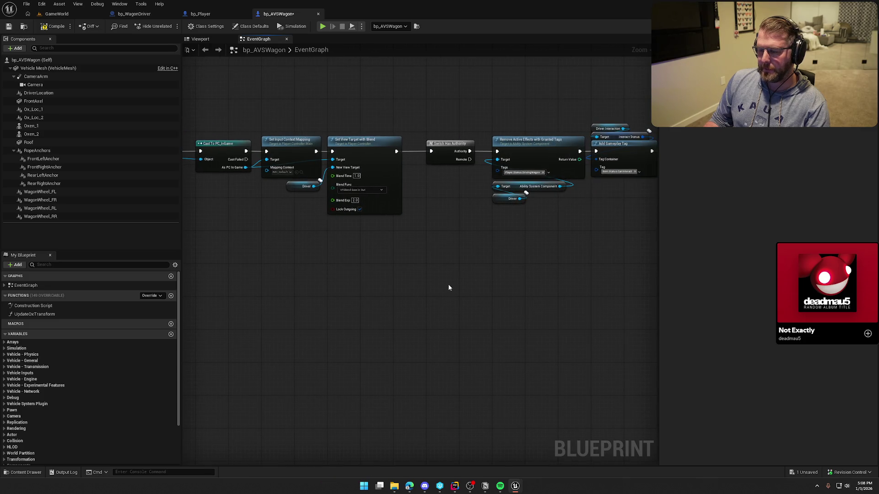
pyautogui.moveTo(460, 293); pyautogui.dragTo(334, 281)
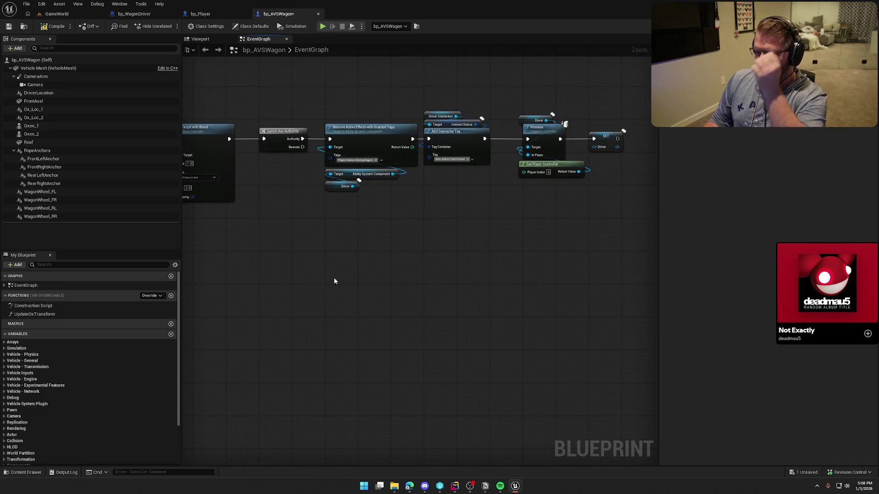
pyautogui.moveTo(574, 183)
pyautogui.mouseDown()
pyautogui.moveTo(565, 298)
pyautogui.moveTo(494, 324)
pyautogui.moveTo(329, 320)
pyautogui.moveTo(378, 255)
pyautogui.mouseUp()
pyautogui.moveTo(275, 134)
pyautogui.mouseDown()
pyautogui.moveTo(276, 246)
pyautogui.moveTo(451, 267)
pyautogui.moveTo(341, 298)
pyautogui.moveTo(386, 206)
pyautogui.mouseUp()
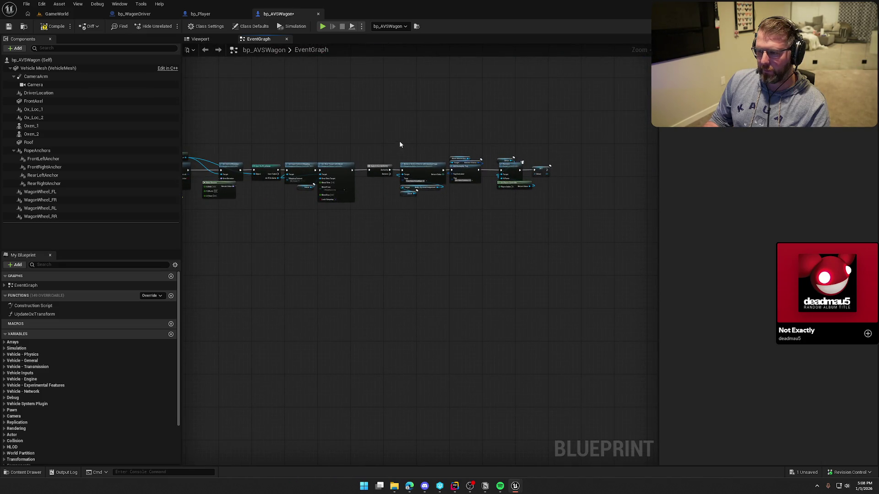
pyautogui.moveTo(399, 144); pyautogui.dragTo(582, 227)
pyautogui.moveTo(425, 172); pyautogui.dragTo(216, 304)
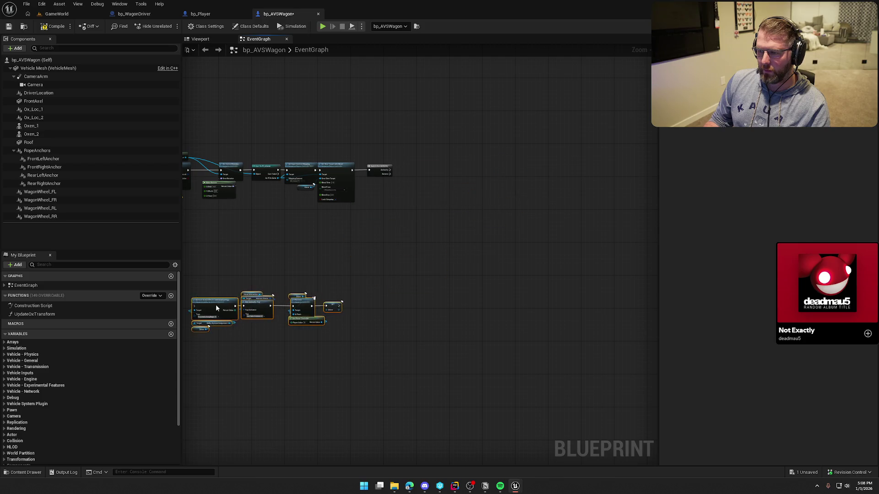
pyautogui.scroll(2, 215, 304)
pyautogui.moveTo(485, 243)
pyautogui.mouseDown()
pyautogui.moveTo(308, 244)
pyautogui.moveTo(273, 202)
pyautogui.moveTo(440, 171)
pyautogui.mouseUp()
pyautogui.scroll(2, 313, 238)
pyautogui.moveTo(427, 216); pyautogui.dragTo(641, 260)
# Step: Frame the Detach and Line Trace chain and select its GET through Line Trace nodes
pyautogui.moveTo(508, 221); pyautogui.dragTo(219, 365)
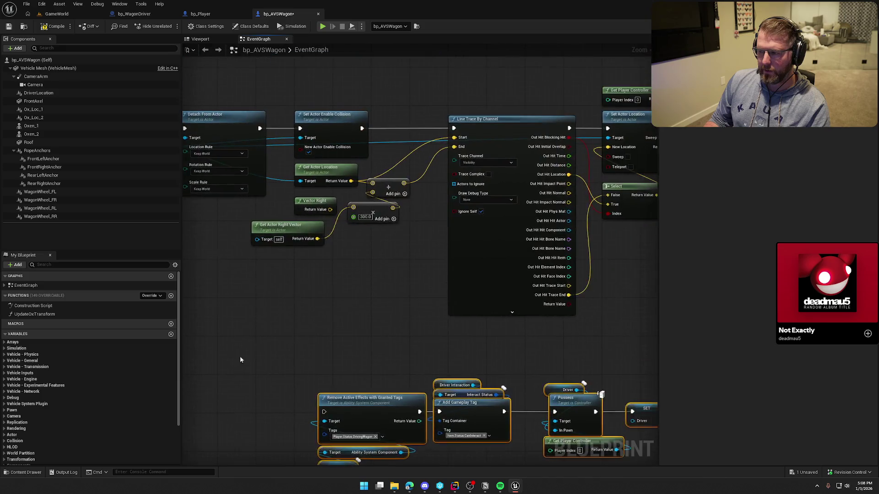
pyautogui.moveTo(312, 326); pyautogui.dragTo(455, 320)
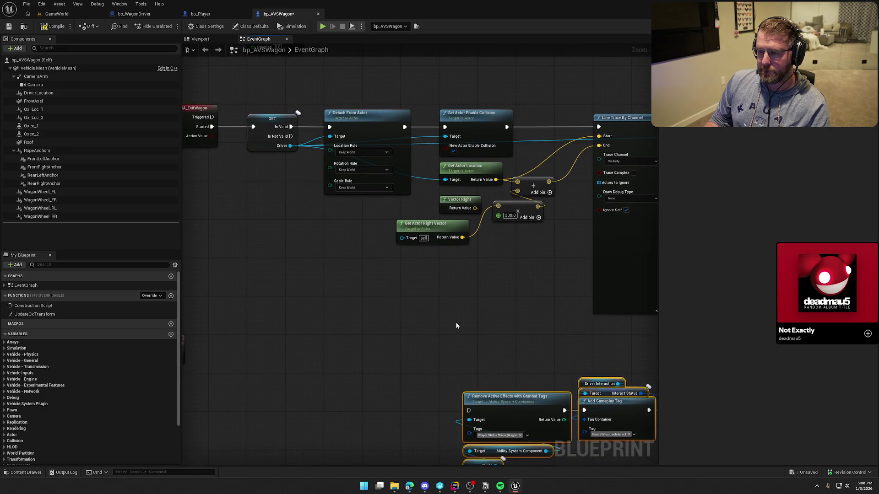
pyautogui.moveTo(458, 320); pyautogui.dragTo(305, 248)
pyautogui.hotkey('ctrl', 'z')
pyautogui.scroll(-2, 437, 359)
pyautogui.moveTo(451, 362); pyautogui.dragTo(340, 347)
pyautogui.scroll(-2, 367, 353)
pyautogui.moveTo(235, 190)
pyautogui.mouseDown()
pyautogui.moveTo(336, 248)
pyautogui.moveTo(497, 316)
pyautogui.moveTo(324, 298)
pyautogui.moveTo(126, 304)
pyautogui.mouseUp()
pyautogui.scroll(3, 355, 276)
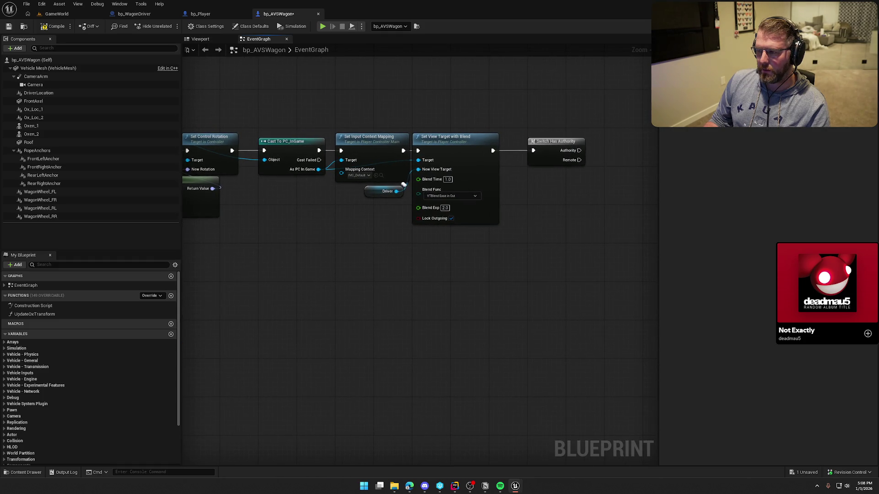
pyautogui.scroll(-5, 367, 290)
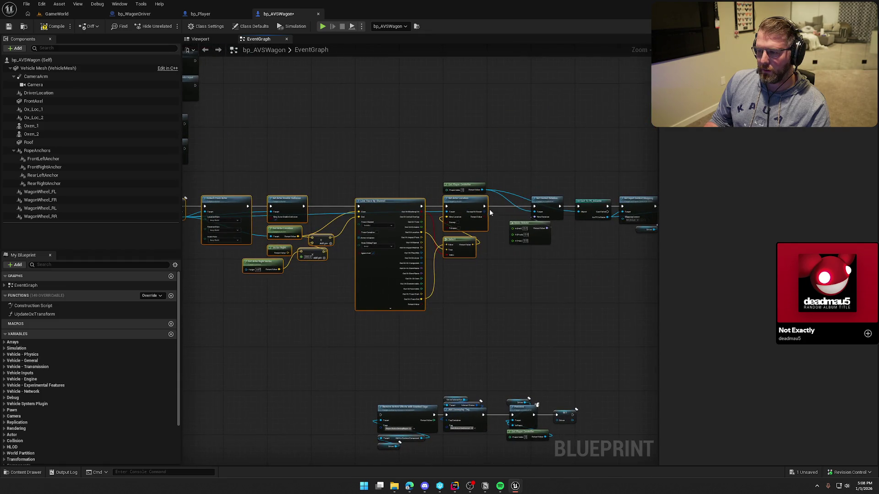
# Step: Lower the selected exit nodes and place the effects and gameplay tag group beside Set Actor Location
pyautogui.moveTo(465, 226); pyautogui.dragTo(461, 265)
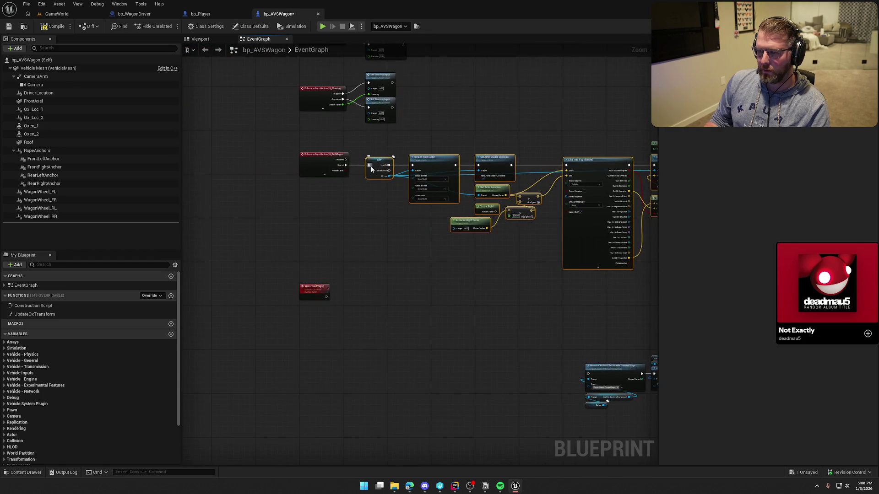
pyautogui.moveTo(378, 163)
pyautogui.mouseDown()
pyautogui.moveTo(302, 344)
pyautogui.moveTo(378, 275)
pyautogui.mouseUp()
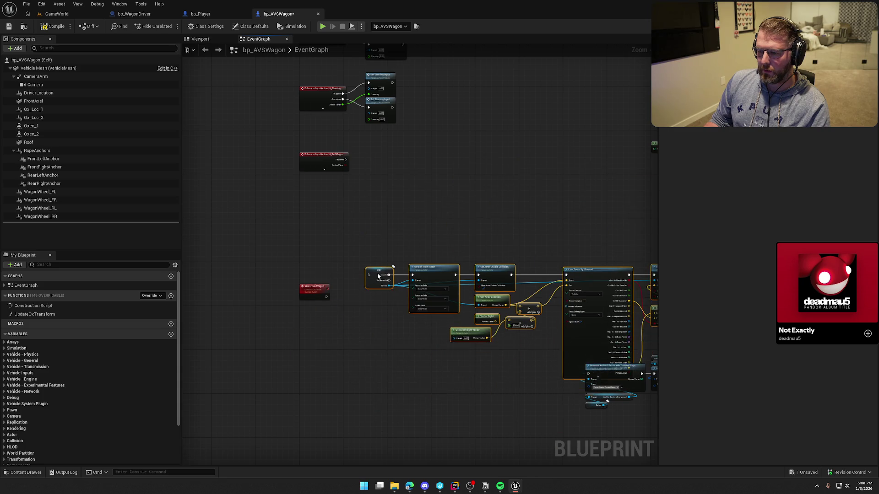
pyautogui.moveTo(430, 294); pyautogui.dragTo(292, 207)
pyautogui.moveTo(236, 182); pyautogui.dragTo(233, 161)
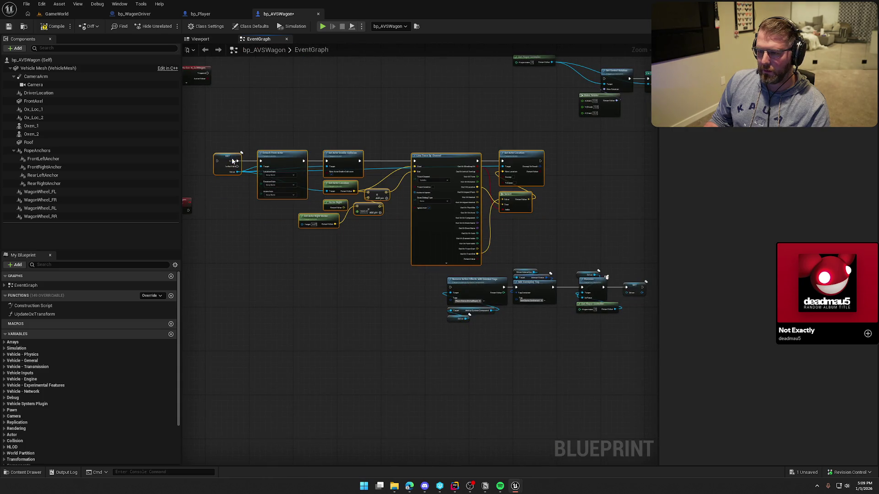
pyautogui.moveTo(427, 262); pyautogui.dragTo(617, 340)
pyautogui.moveTo(528, 321); pyautogui.dragTo(476, 313)
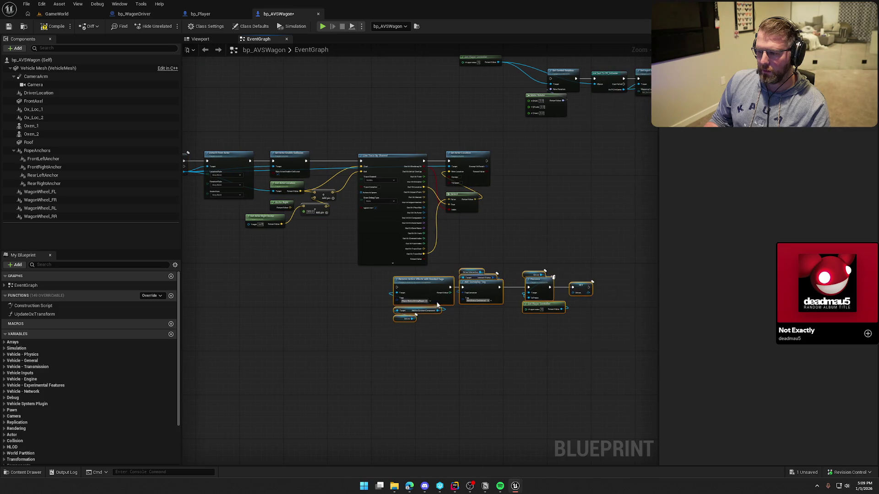
pyautogui.moveTo(436, 286)
pyautogui.mouseDown()
pyautogui.moveTo(548, 159)
pyautogui.moveTo(487, 161)
pyautogui.mouseUp()
# Step: Line the lower exit nodes up after Server_ExitWagon, with Get Player Controller above Set Control Rotation
pyautogui.scroll(3, 439, 281)
pyautogui.scroll(-4, 444, 372)
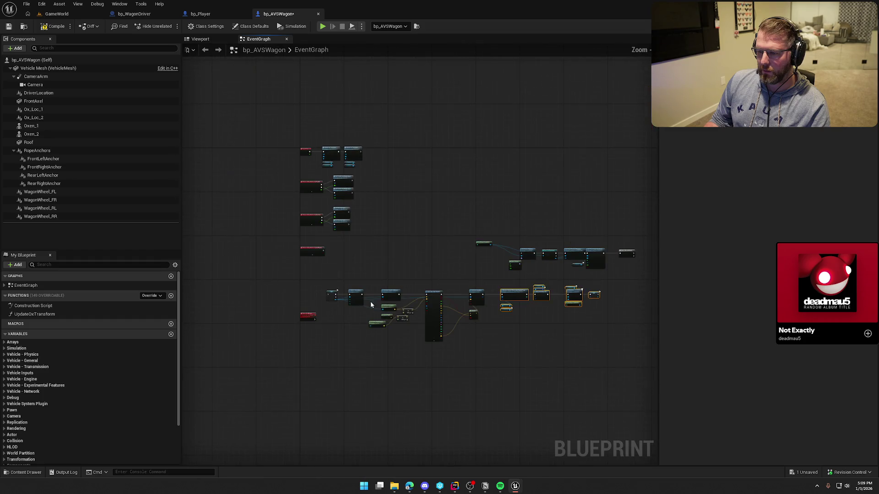
pyautogui.scroll(1, 355, 312)
pyautogui.moveTo(304, 246)
pyautogui.mouseDown()
pyautogui.moveTo(386, 314)
pyautogui.moveTo(542, 387)
pyautogui.mouseUp()
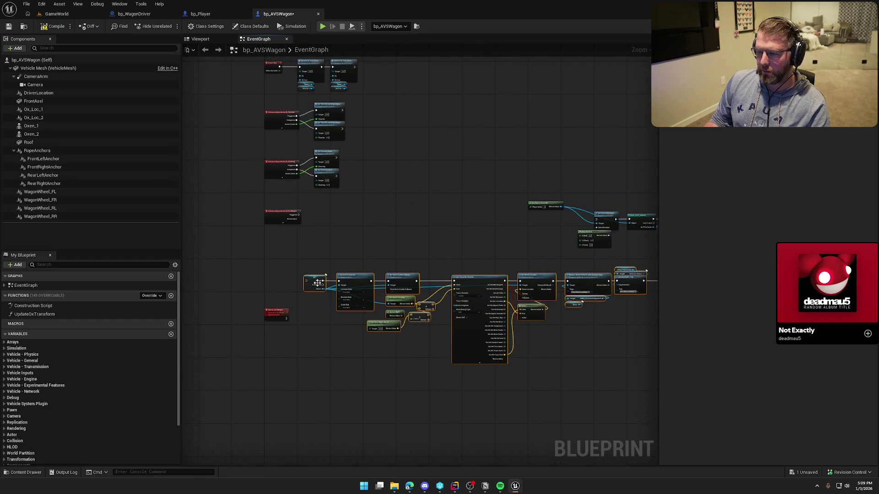
pyautogui.scroll(3, 304, 274)
pyautogui.moveTo(303, 274); pyautogui.dragTo(291, 349)
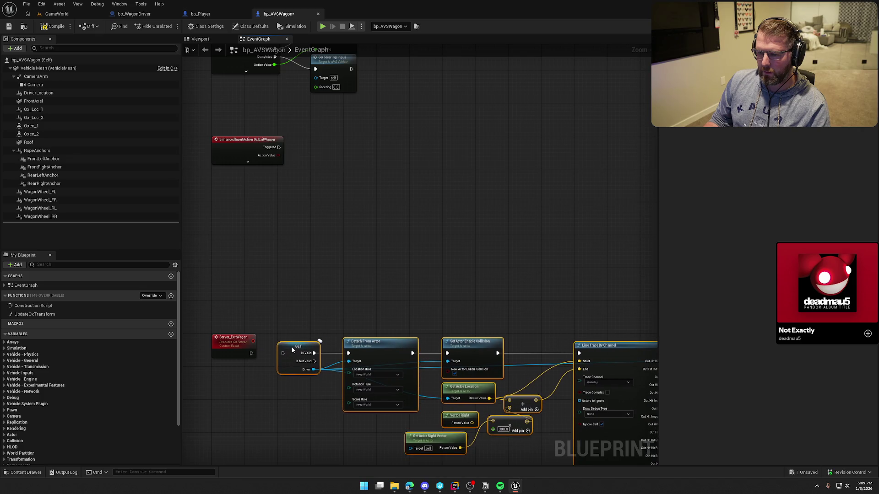
pyautogui.scroll(-5, 251, 356)
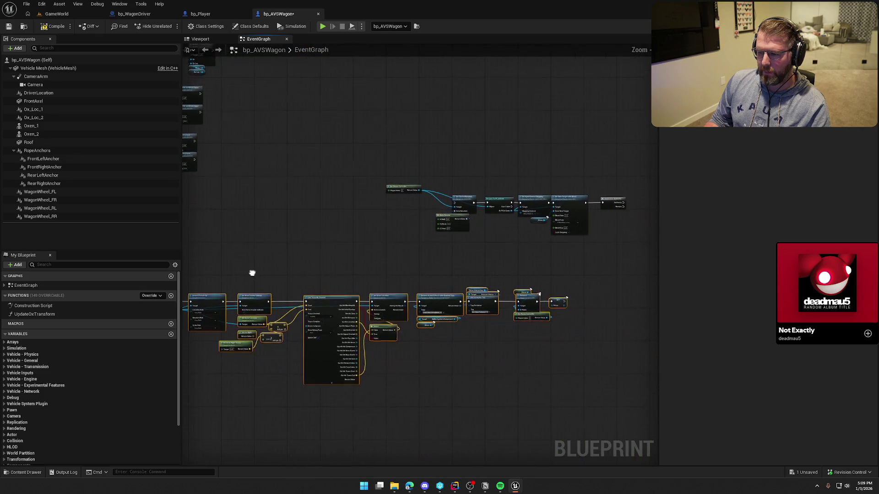
pyautogui.scroll(4, 277, 265)
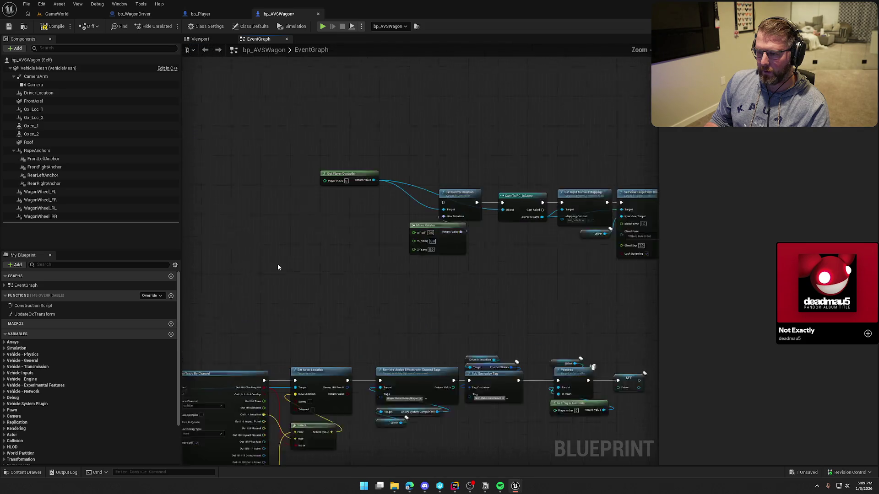
pyautogui.moveTo(284, 196)
pyautogui.mouseDown()
pyautogui.moveTo(324, 205)
pyautogui.moveTo(379, 186)
pyautogui.moveTo(420, 200)
pyautogui.mouseUp()
# Step: Move the control rotation, input mapping and view-target blend nodes onto the ExitWagon event
pyautogui.moveTo(486, 329)
pyautogui.mouseDown()
pyautogui.moveTo(465, 314)
pyautogui.moveTo(416, 317)
pyautogui.moveTo(413, 265)
pyautogui.mouseUp()
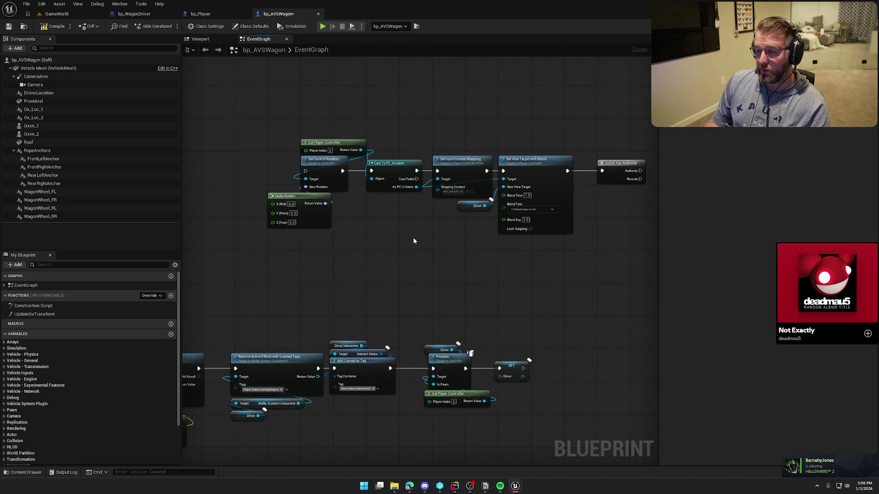
pyautogui.moveTo(256, 128)
pyautogui.mouseDown()
pyautogui.moveTo(466, 235)
pyautogui.moveTo(582, 247)
pyautogui.mouseUp()
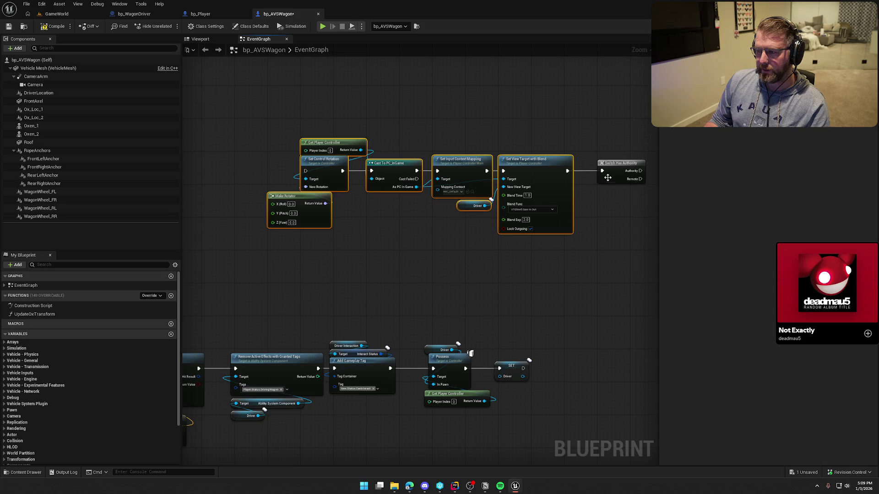
pyautogui.moveTo(326, 171)
pyautogui.mouseDown()
pyautogui.moveTo(463, 210)
pyautogui.moveTo(282, 202)
pyautogui.moveTo(597, 203)
pyautogui.mouseUp()
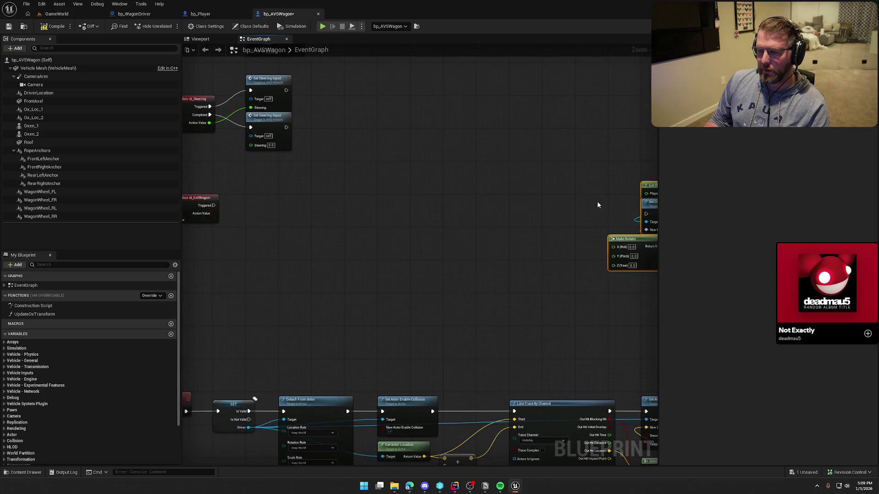
pyautogui.moveTo(652, 210)
pyautogui.mouseDown()
pyautogui.moveTo(289, 185)
pyautogui.moveTo(250, 210)
pyautogui.moveTo(197, 212)
pyautogui.moveTo(202, 205)
pyautogui.mouseUp()
# Step: Append a Server Exit Wagon call after Set View Target with Blend and tidy its placement
pyautogui.click(561, 261)
pyautogui.moveTo(561, 261); pyautogui.dragTo(433, 243)
pyautogui.moveTo(377, 196); pyautogui.dragTo(424, 197)
pyautogui.write('server')
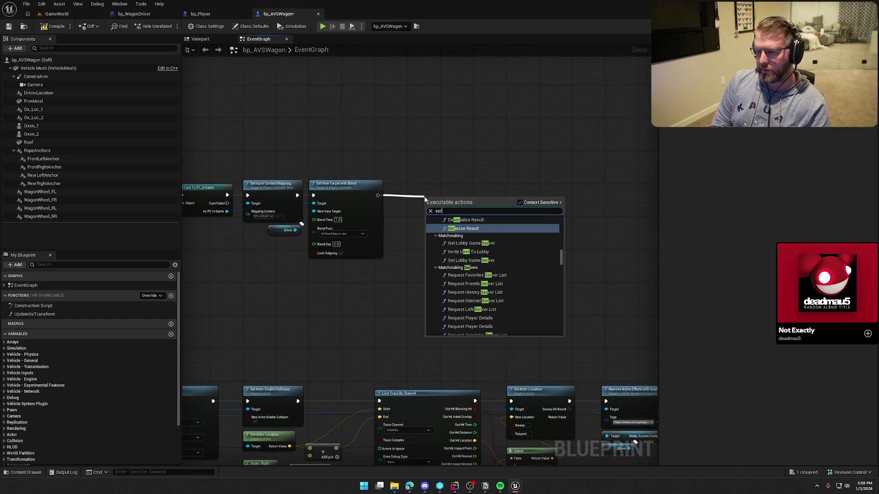
pyautogui.press('Return')
pyautogui.moveTo(425, 197); pyautogui.dragTo(409, 178)
pyautogui.moveTo(539, 249)
pyautogui.mouseDown()
pyautogui.moveTo(449, 215)
pyautogui.moveTo(478, 270)
pyautogui.moveTo(512, 245)
pyautogui.moveTo(501, 278)
pyautogui.mouseUp()
pyautogui.scroll(2, 501, 278)
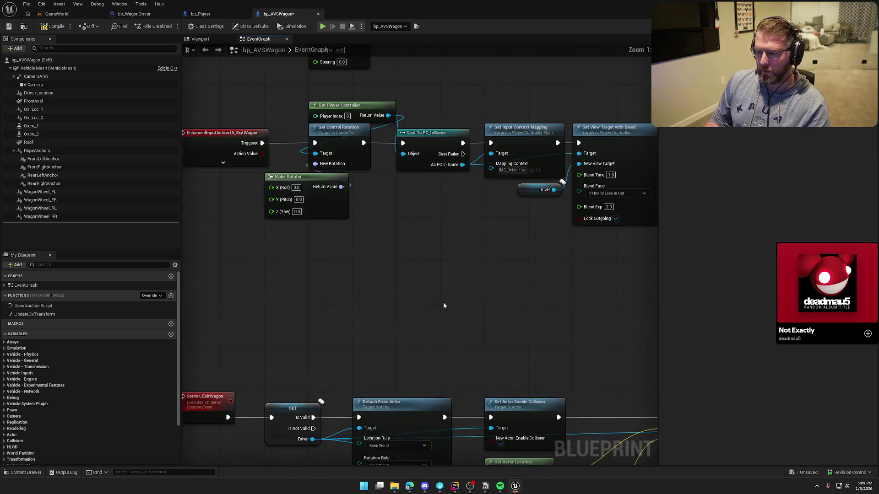
pyautogui.moveTo(384, 251)
pyautogui.mouseDown()
pyautogui.moveTo(422, 341)
pyautogui.moveTo(408, 327)
pyautogui.mouseUp()
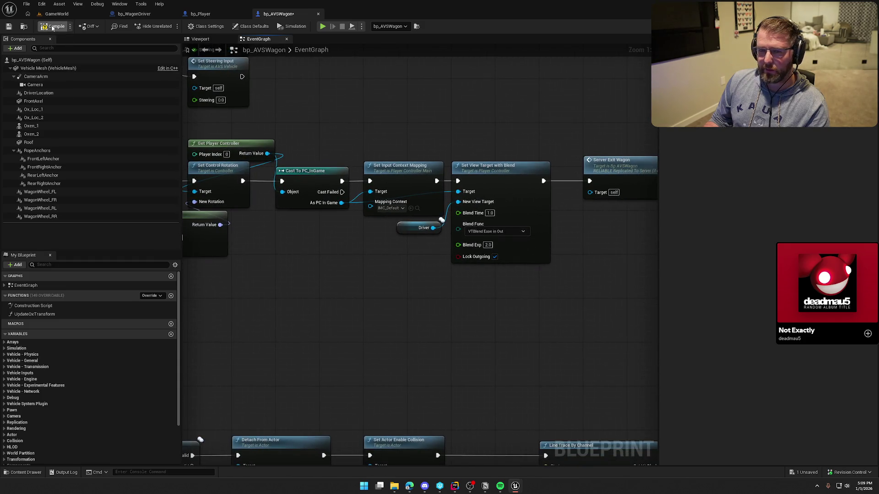
# Step: Save bp_AVSWagon and return to the GameWorld level
pyautogui.hotkey('ctrl', 's')
pyautogui.moveTo(350, 304)
pyautogui.mouseDown()
pyautogui.moveTo(345, 240)
pyautogui.moveTo(375, 149)
pyautogui.mouseUp()
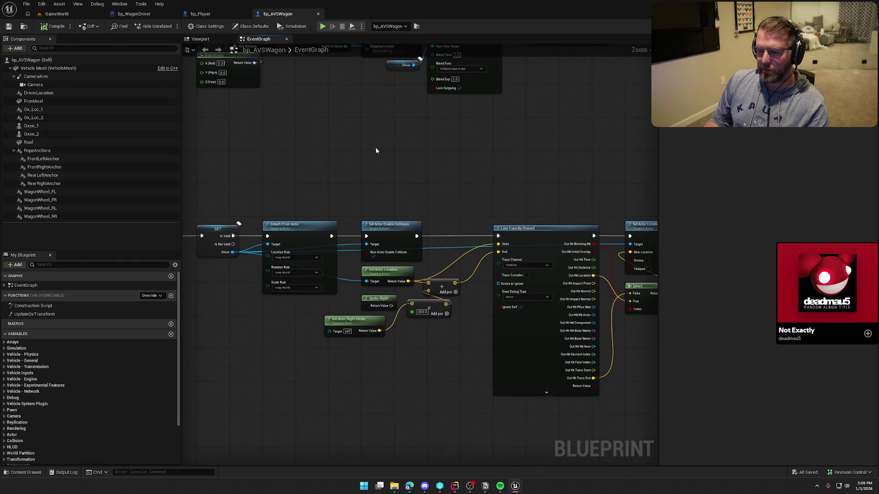
pyautogui.click(56, 14)
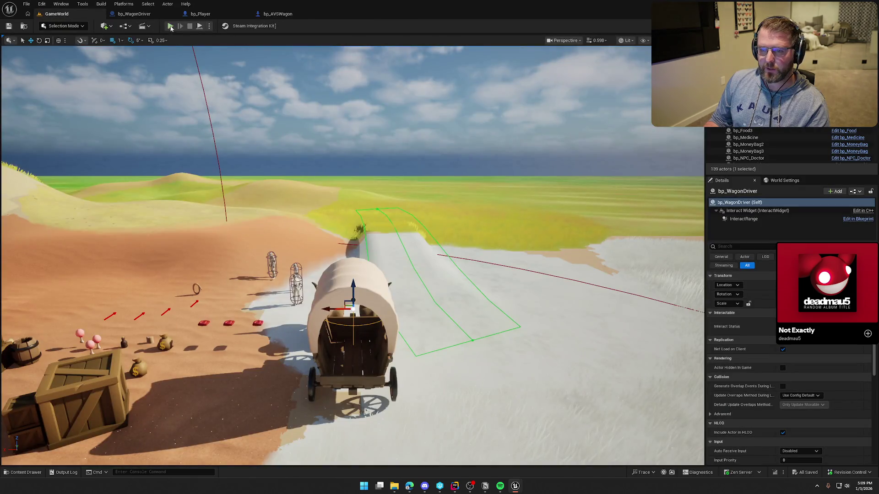
pyautogui.click(170, 26)
pyautogui.hotkey('shift', 'w')
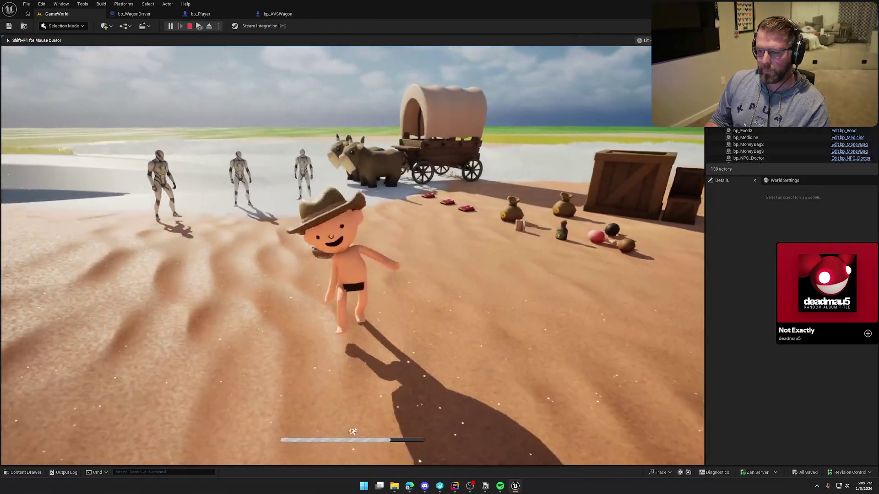
pyautogui.press('super')
pyautogui.press('Escape')
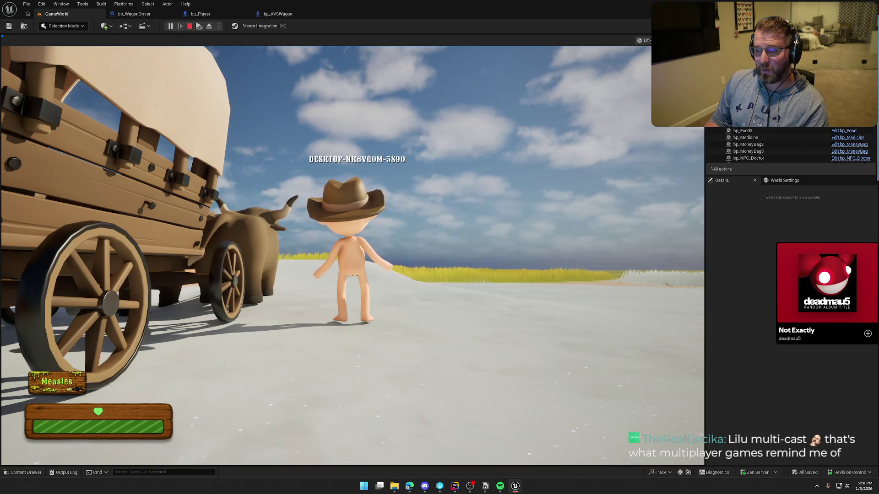
pyautogui.press('Escape')
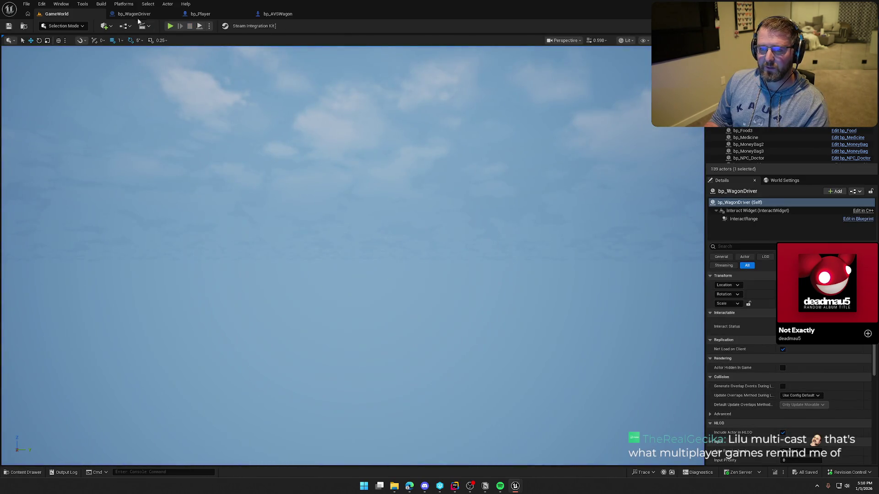
# Step: Review bp_WagonDriver, bp_Player and bp_AVSWagon's Server_ExitWagon logic, inspecting the Driver getter
pyautogui.click(134, 13)
pyautogui.click(74, 13)
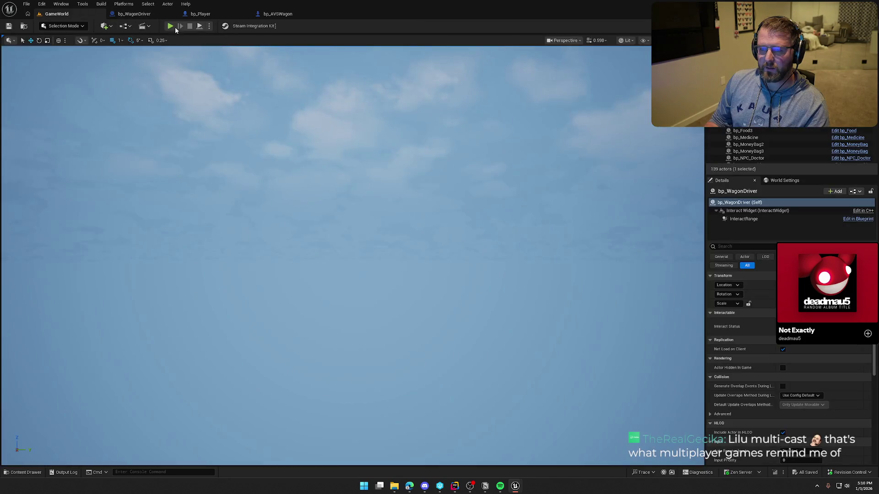
pyautogui.click(201, 14)
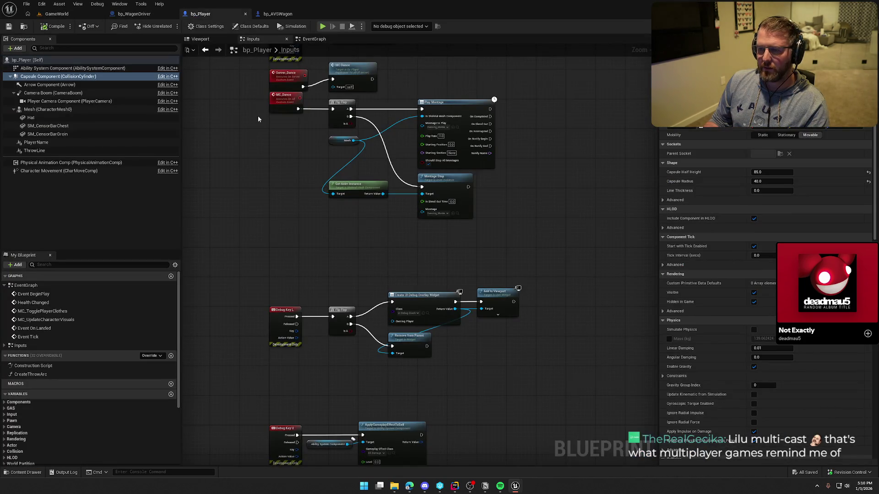
pyautogui.click(134, 14)
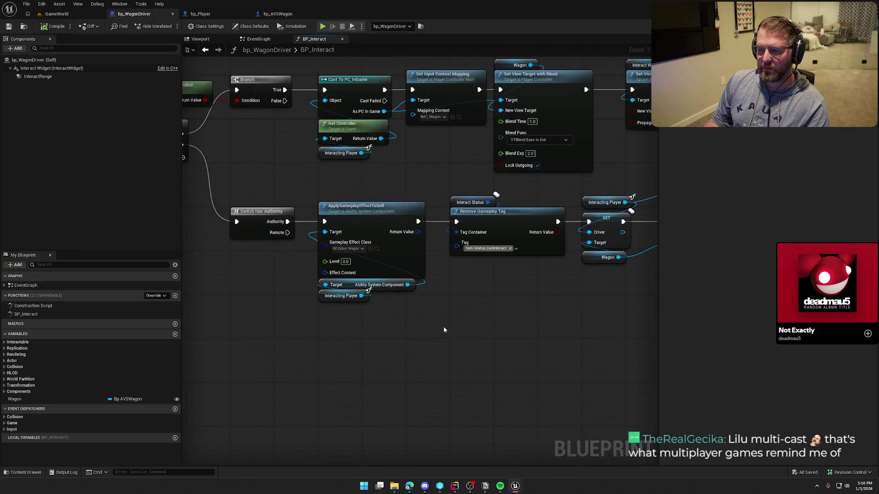
pyautogui.click(278, 14)
pyautogui.moveTo(284, 224)
pyautogui.mouseDown()
pyautogui.moveTo(501, 198)
pyautogui.moveTo(434, 289)
pyautogui.mouseUp()
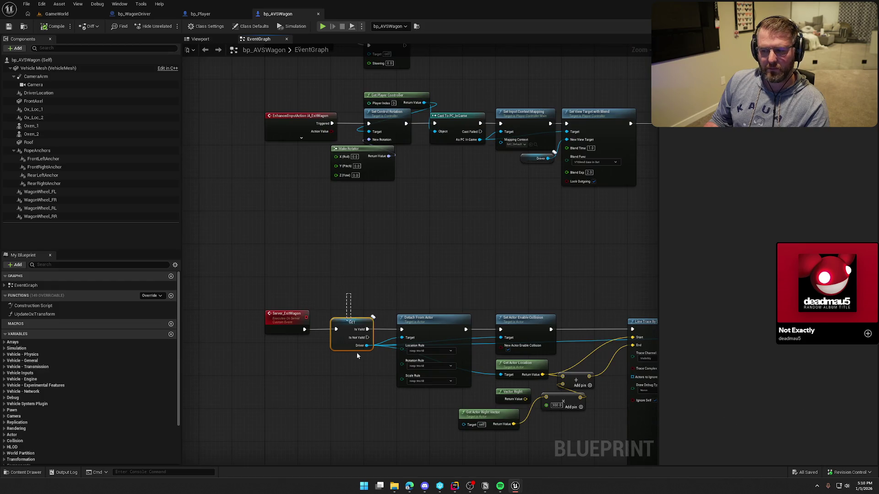
pyautogui.click(353, 332)
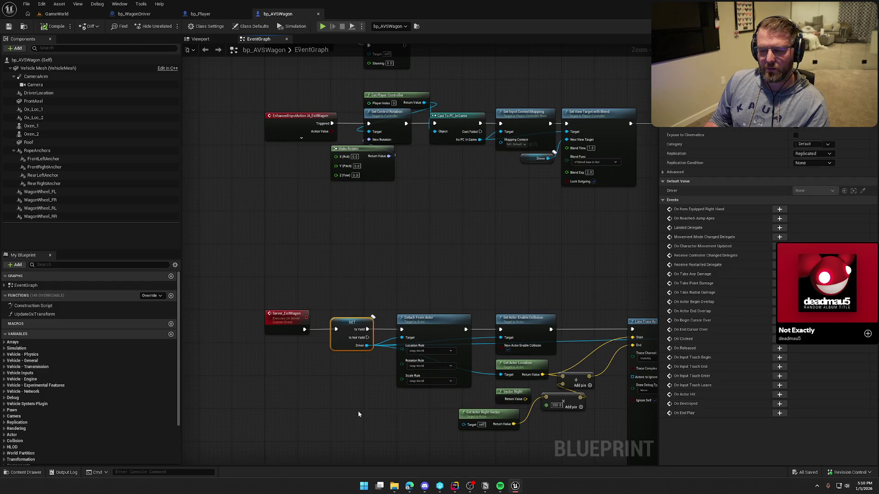
pyautogui.click(358, 412)
pyautogui.moveTo(358, 412); pyautogui.dragTo(287, 364)
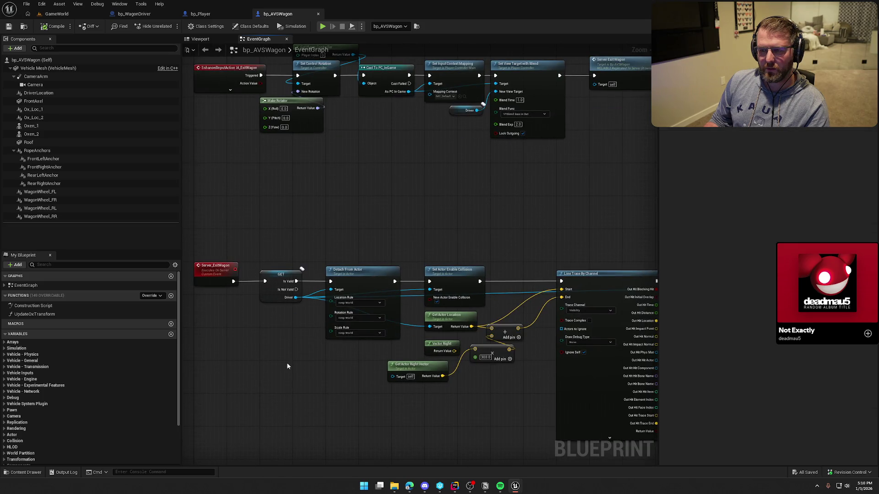
# Step: Check where bp_WagonDriver's interact graph sets the Driver after Possess
pyautogui.click(158, 14)
pyautogui.moveTo(510, 273); pyautogui.dragTo(282, 272)
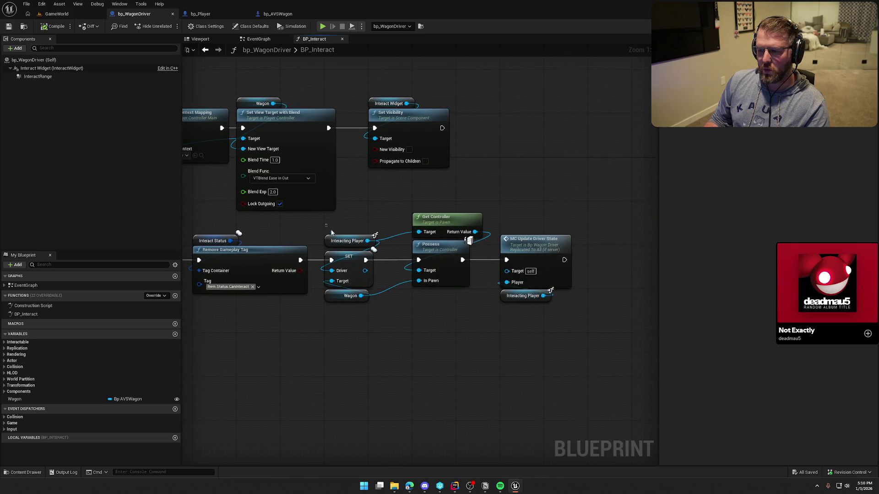
pyautogui.moveTo(336, 331)
pyautogui.mouseDown()
pyautogui.moveTo(349, 355)
pyautogui.moveTo(390, 334)
pyautogui.mouseUp()
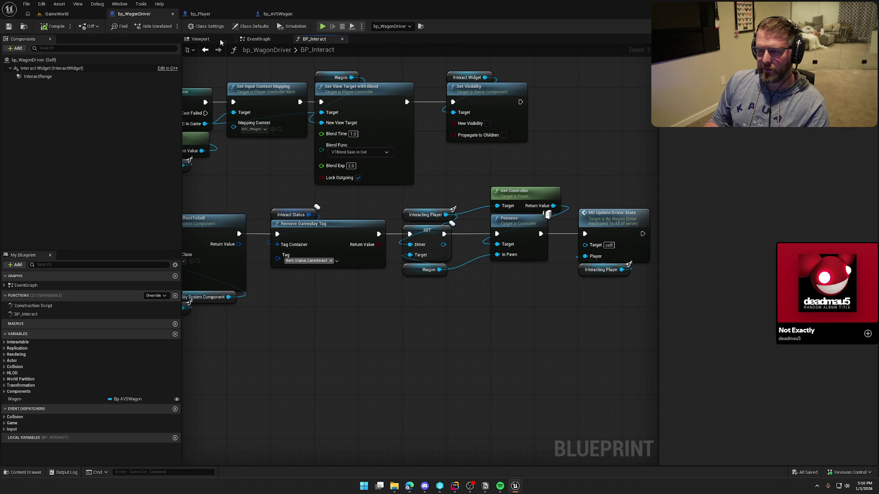
# Step: Make bp_AVSWagon's Driver variable instance editable via its eye icon
pyautogui.click(277, 13)
pyautogui.scroll(-5, 91, 412)
pyautogui.click(92, 417)
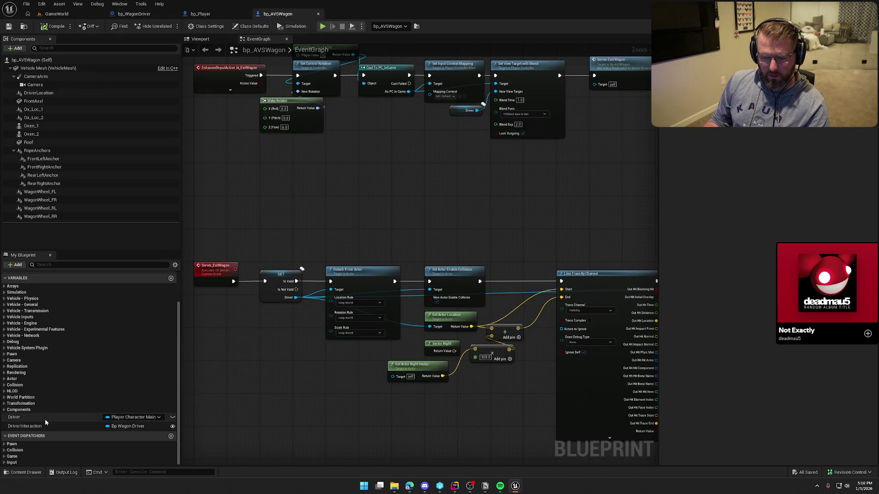
pyautogui.click(173, 418)
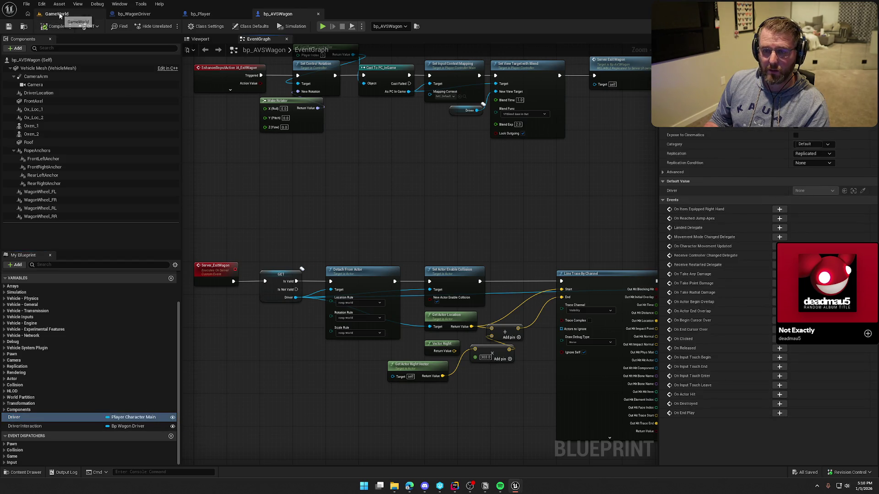
pyautogui.click(57, 14)
# Step: Walk the character over to the wagon in the multiplayer play session
pyautogui.press('w')
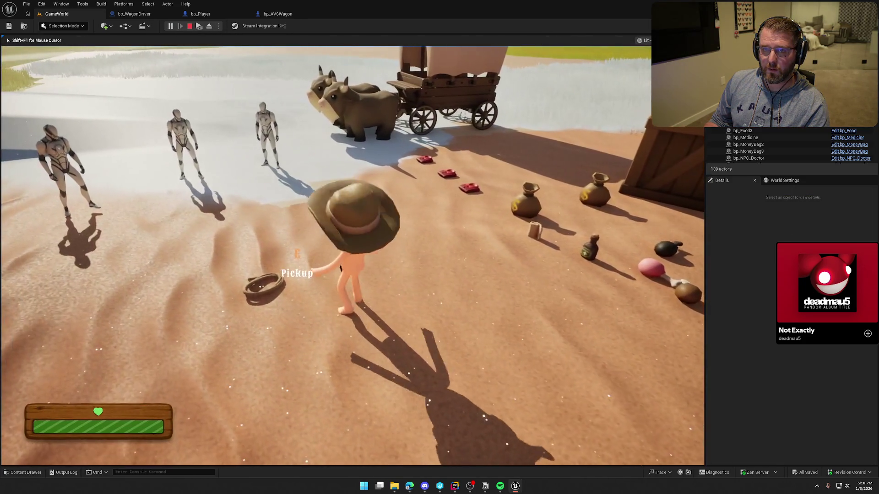
pyautogui.press('super')
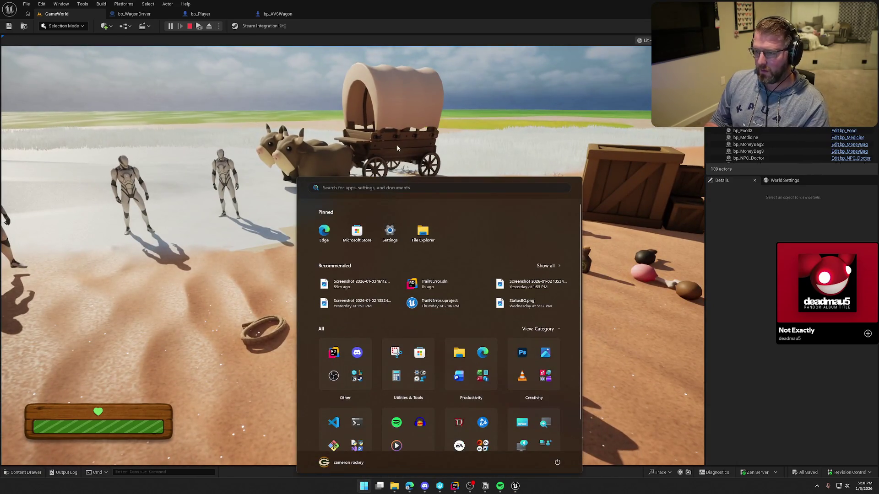
pyautogui.click(405, 159)
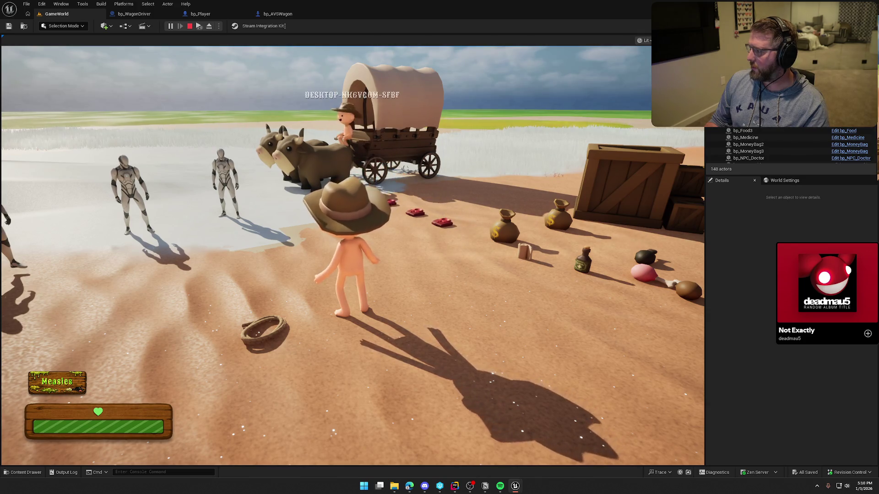
pyautogui.press('super')
pyautogui.press('super')
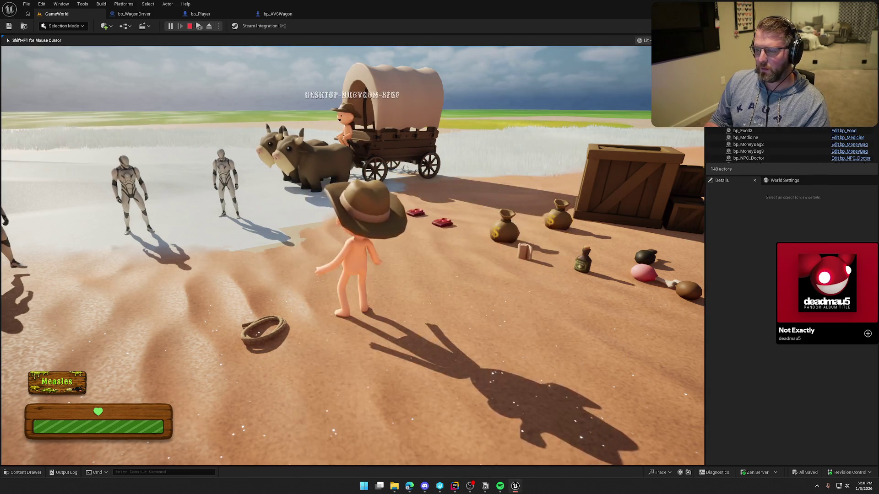
# Step: Eject from play and filter the wagon's Details panel for 'driver' properties
pyautogui.press('F8')
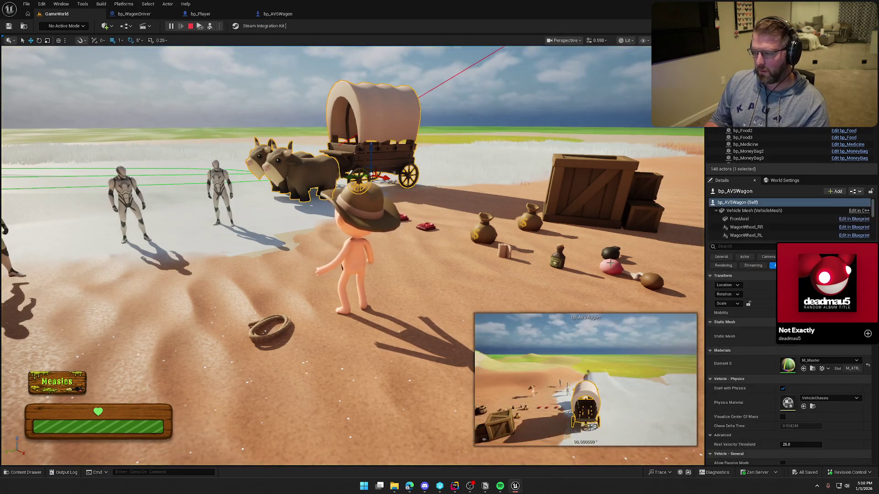
pyautogui.scroll(-10, 759, 389)
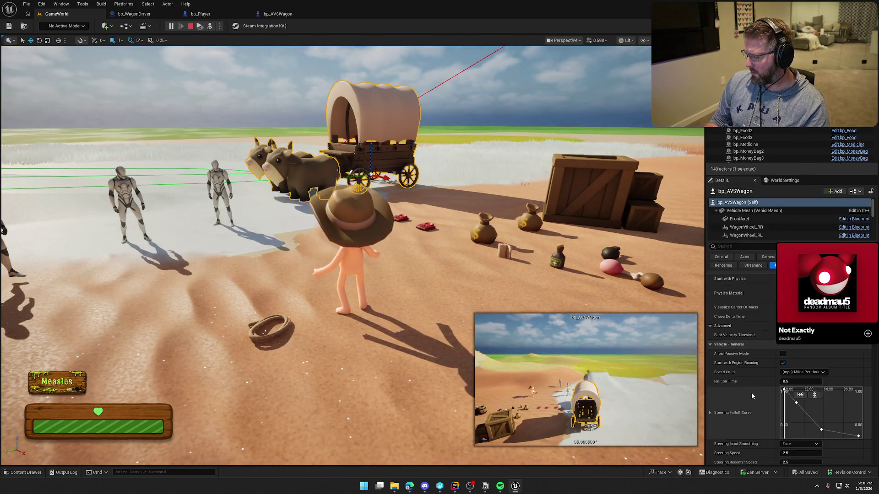
pyautogui.scroll(-8, 752, 395)
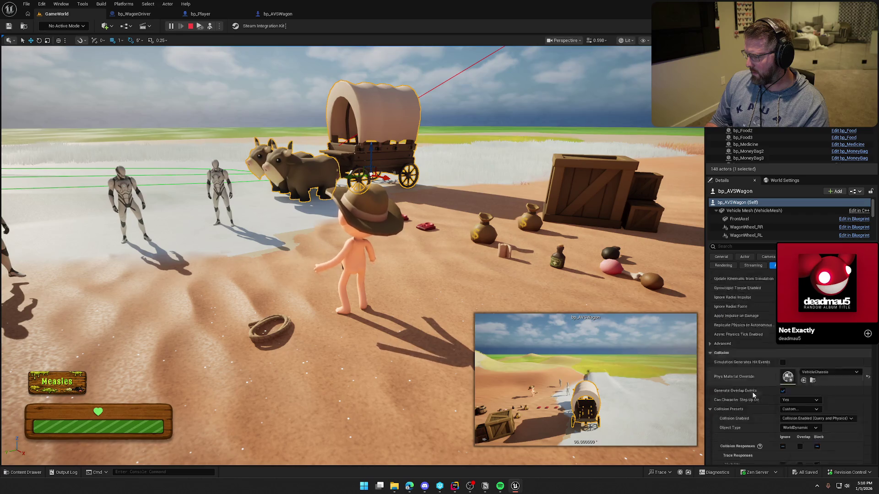
pyautogui.click(741, 246)
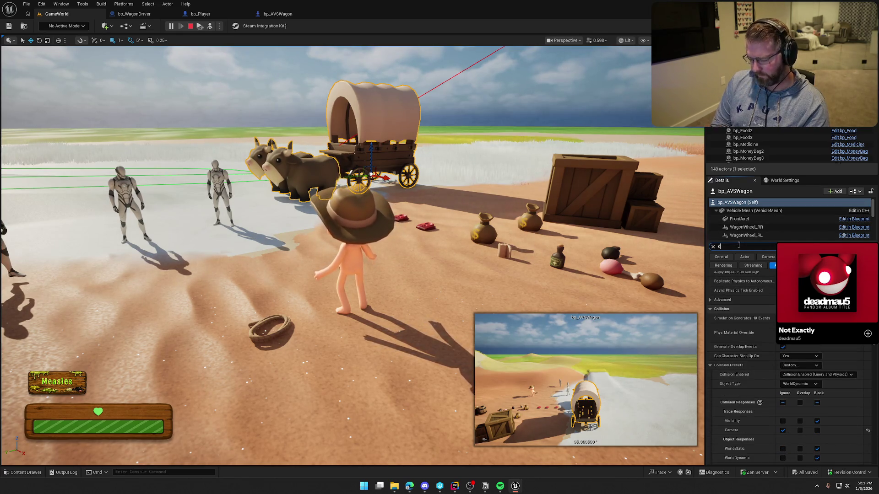
pyautogui.write('driver')
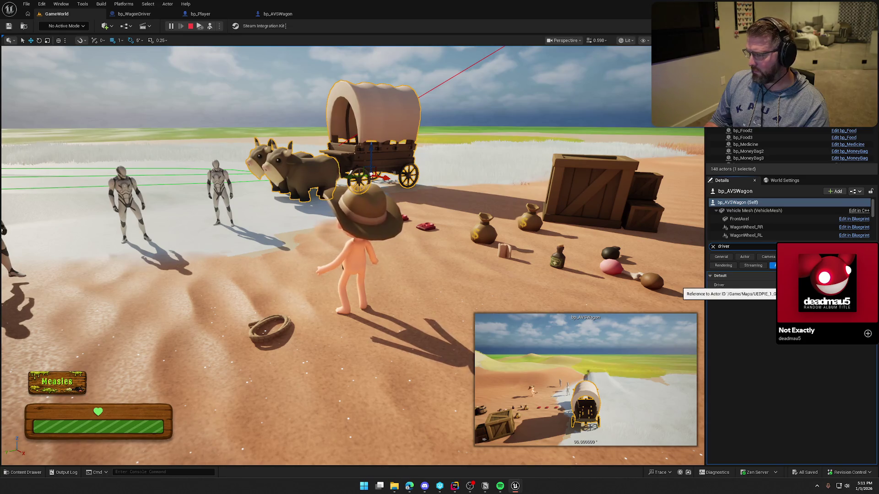
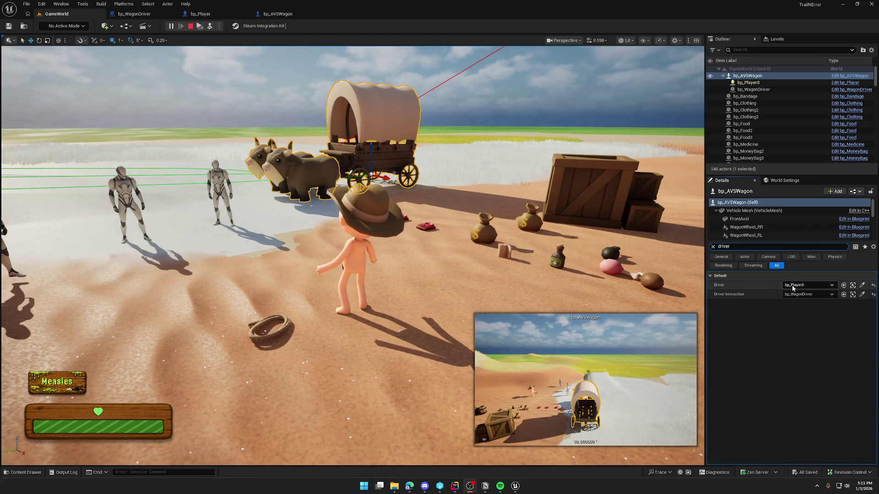
# Step: Confirm the wagon's Driver is still bp_Player0, re-possess the player, and stop the play session
pyautogui.click(808, 285)
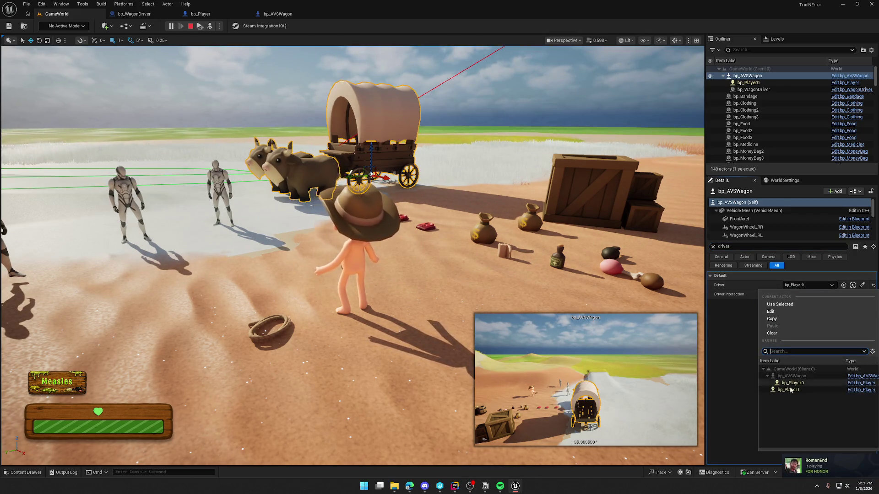
pyautogui.click(735, 359)
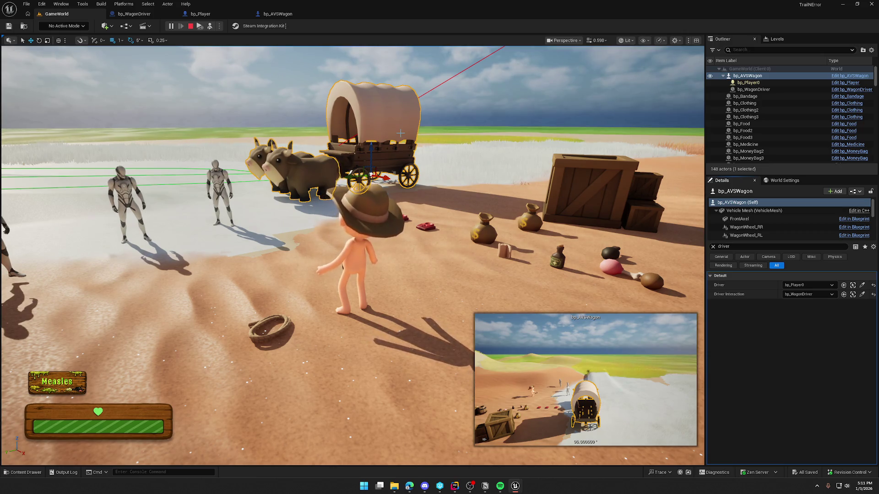
pyautogui.press('F8')
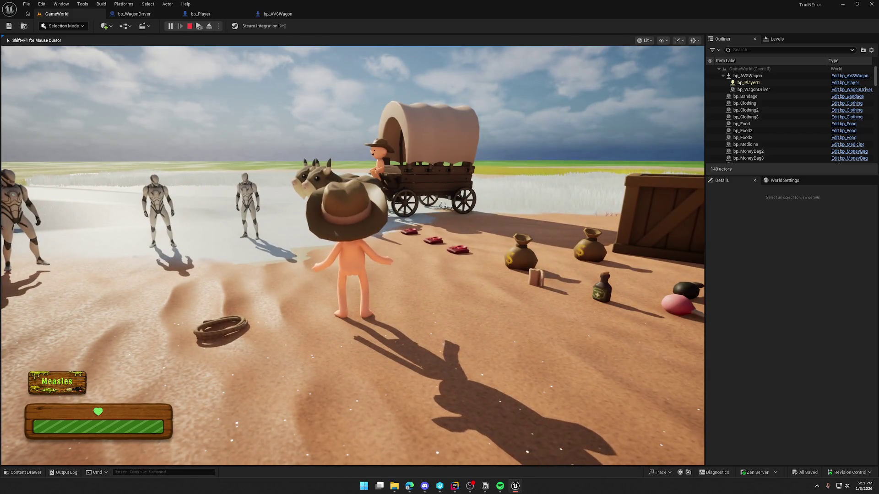
pyautogui.hotkey('shift', 'F1')
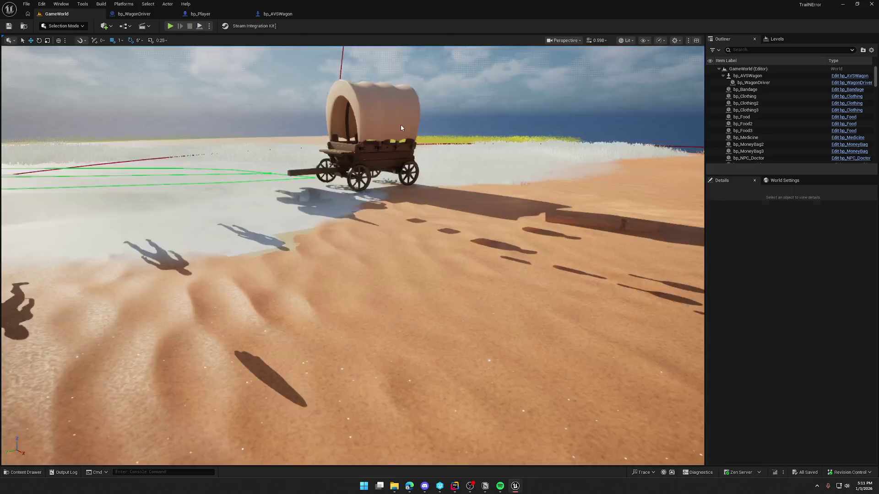
# Step: Review the BP_Interact, Sequence and Is Locally Controlled nodes in bp_WagonDriver, then switch to Rider
pyautogui.click(154, 15)
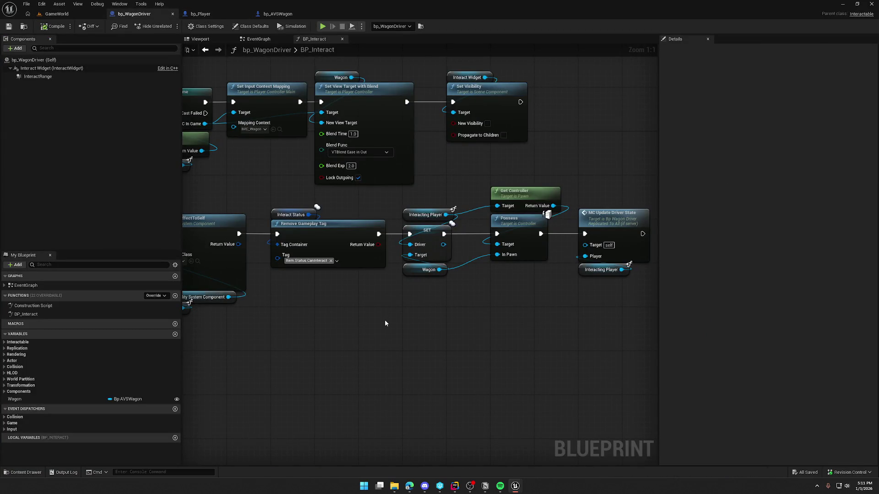
pyautogui.moveTo(358, 322)
pyautogui.mouseDown()
pyautogui.moveTo(653, 312)
pyautogui.moveTo(769, 327)
pyautogui.mouseUp()
pyautogui.moveTo(230, 257); pyautogui.dragTo(376, 103)
pyautogui.click(364, 220)
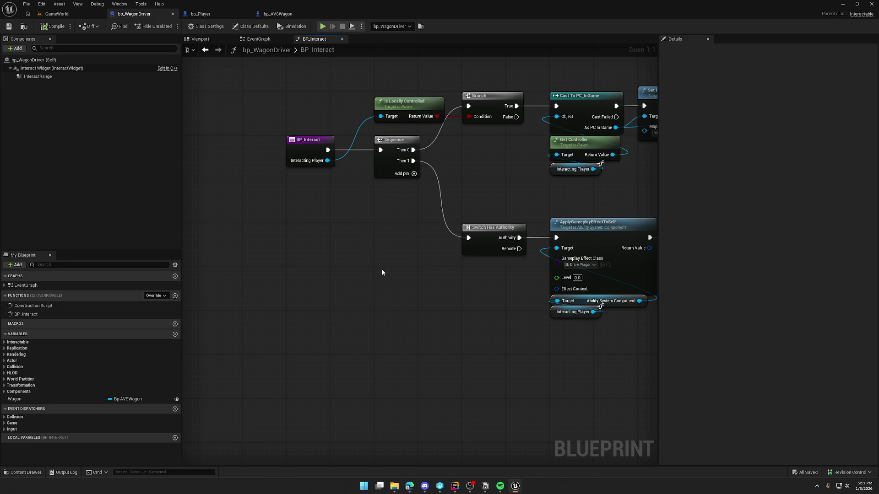
pyautogui.click(454, 489)
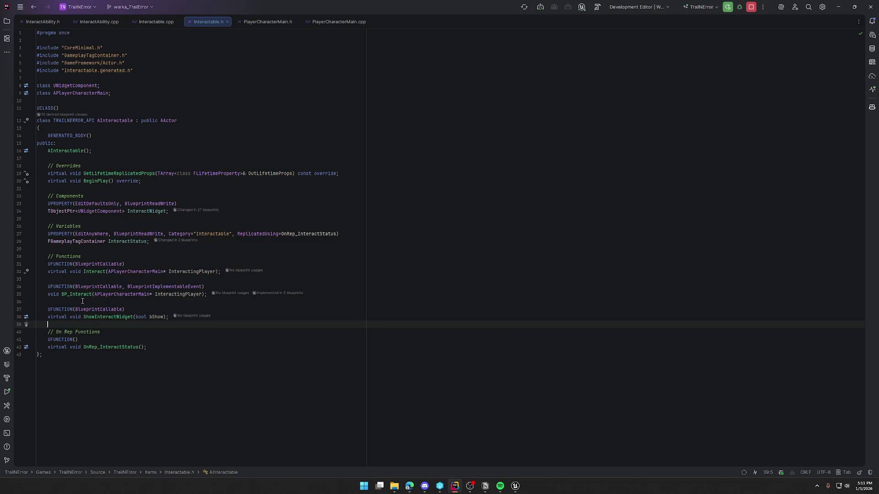
# Step: Follow Interact from Interactable.h to its definition in Interactable.cpp, then open InteractAbility.cpp
pyautogui.click(92, 272)
pyautogui.keyDown('ctrl'); pyautogui.click(92, 272); pyautogui.keyUp('ctrl')
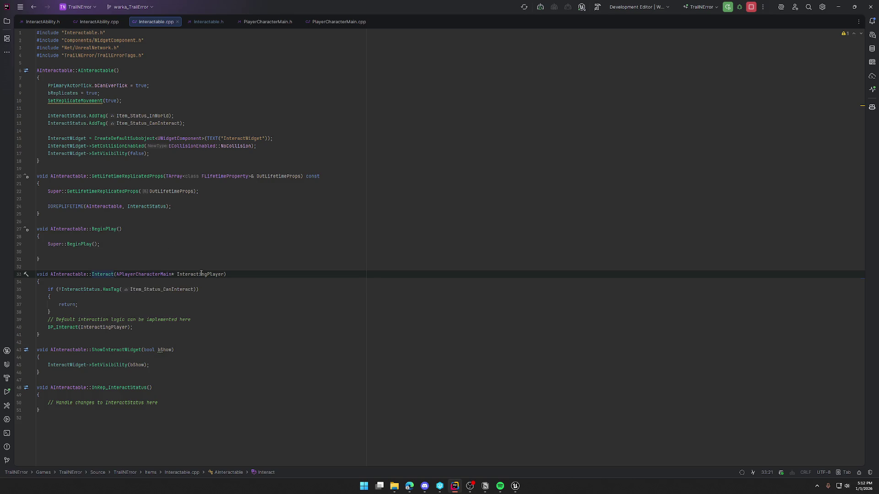
pyautogui.moveTo(202, 273)
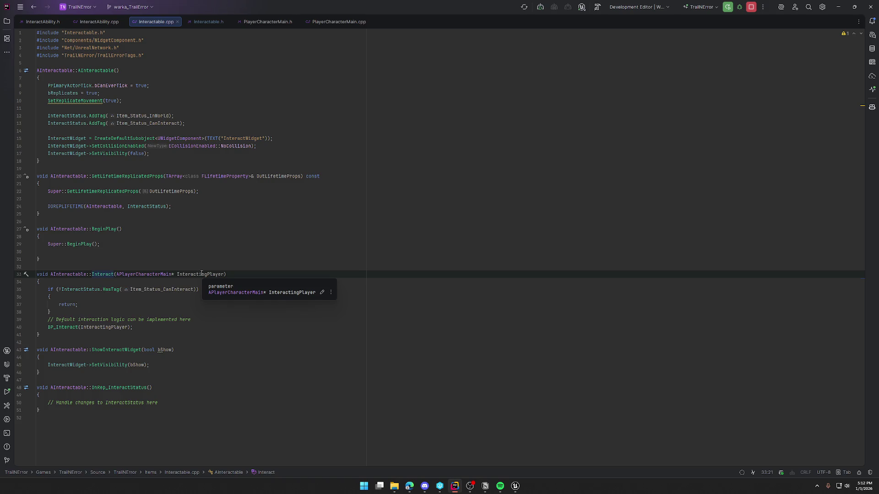
pyautogui.click(100, 22)
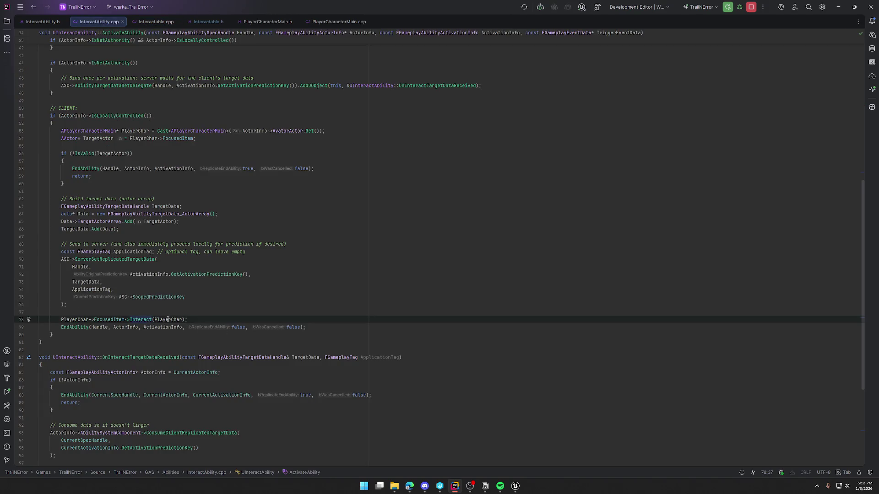
pyautogui.doubleClick(168, 320)
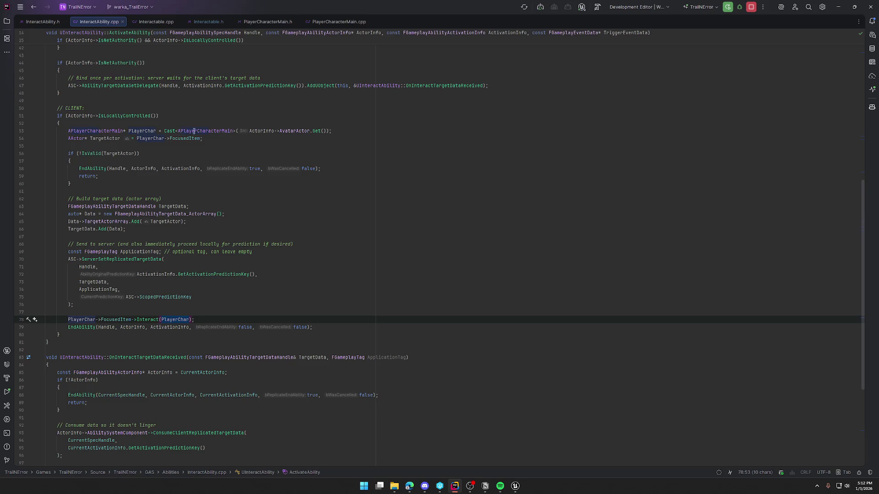
pyautogui.click(345, 132)
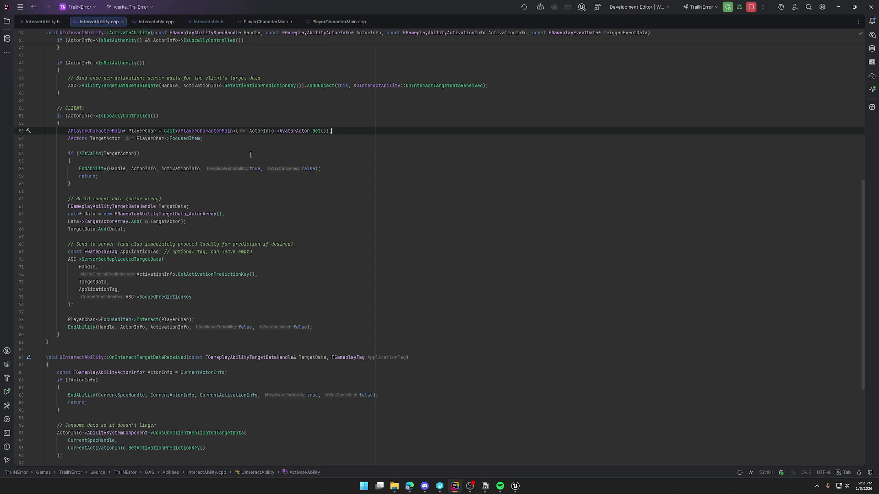
pyautogui.scroll(10, 249, 200)
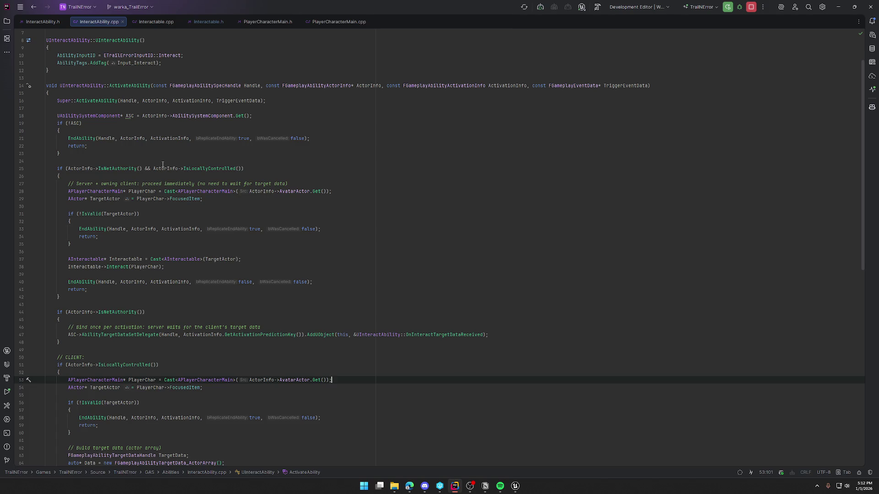
pyautogui.click(257, 168)
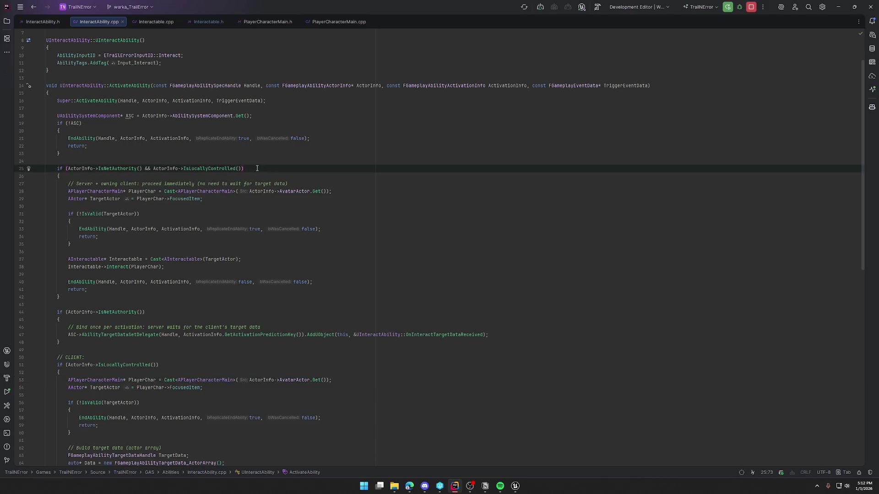
pyautogui.scroll(-8, 257, 169)
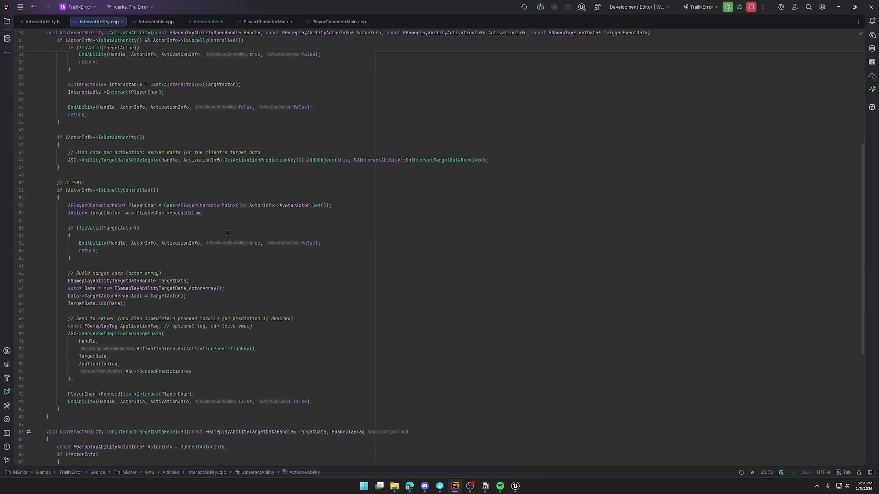
pyautogui.scroll(-10, 396, 176)
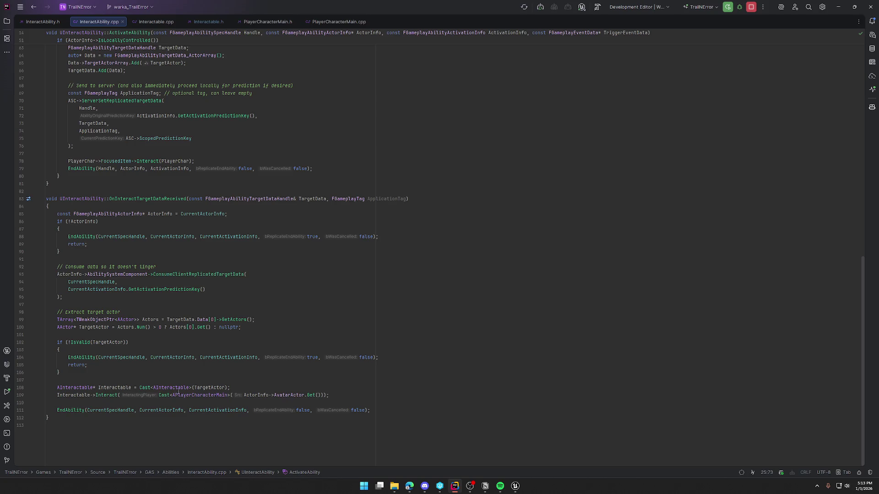
pyautogui.moveTo(188, 395)
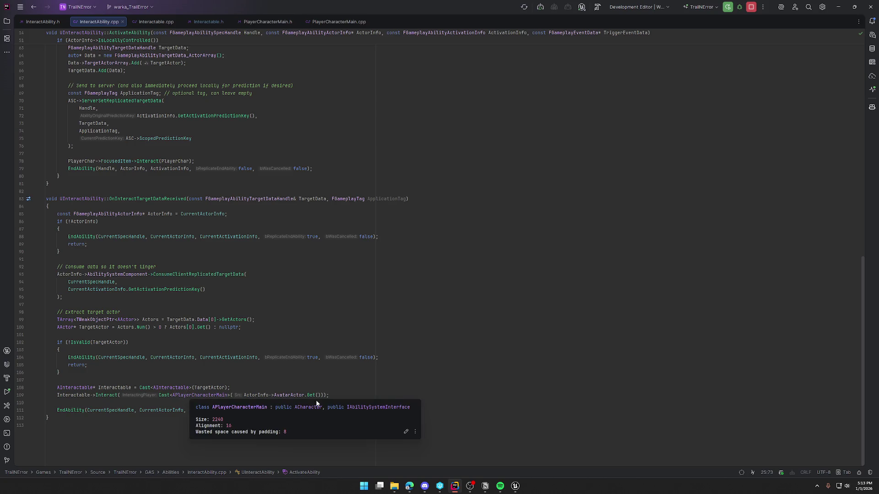
pyautogui.click(336, 396)
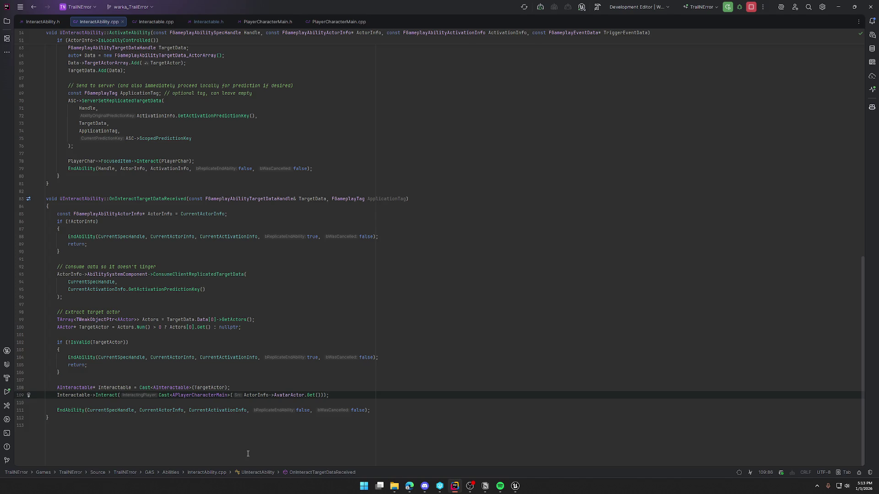
pyautogui.moveTo(515, 486)
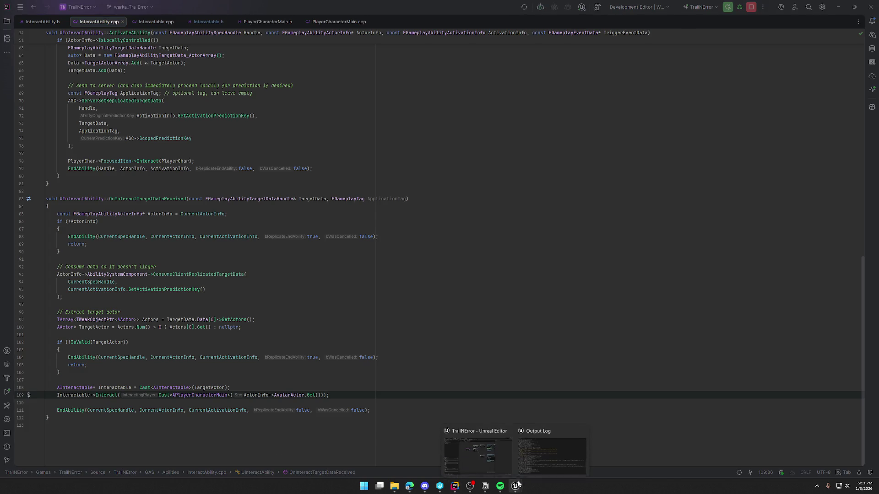
# Step: Locate the SET and MC Update Driver State nodes in BP_Interact and open the MC_UpdateDriverState event
pyautogui.click(487, 444)
pyautogui.moveTo(378, 262); pyautogui.dragTo(288, 275)
pyautogui.moveTo(243, 190); pyautogui.dragTo(250, 251)
pyautogui.click(250, 256)
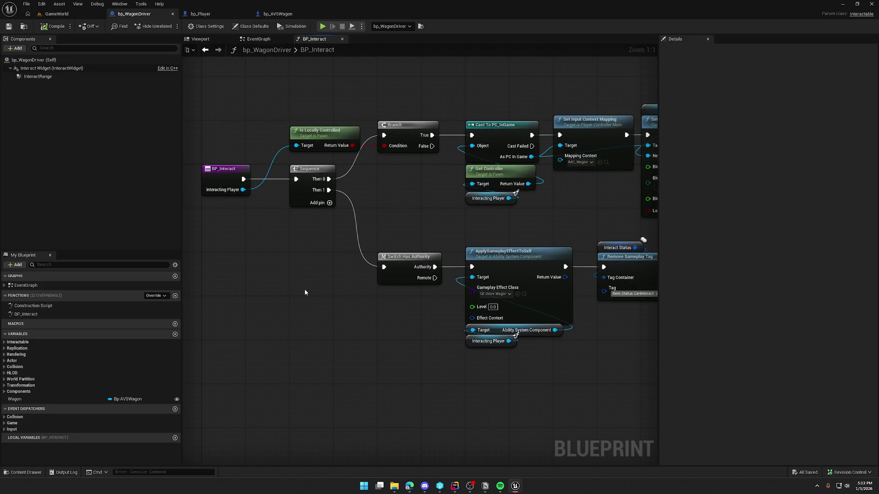
pyautogui.moveTo(356, 324)
pyautogui.mouseDown()
pyautogui.moveTo(237, 314)
pyautogui.moveTo(206, 300)
pyautogui.mouseUp()
pyautogui.moveTo(430, 347); pyautogui.dragTo(305, 339)
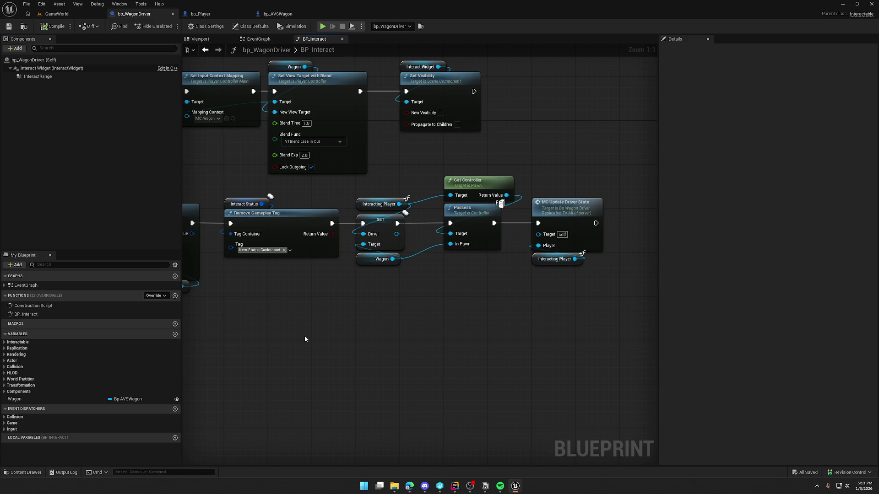
pyautogui.moveTo(305, 339)
pyautogui.mouseDown()
pyautogui.moveTo(481, 331)
pyautogui.moveTo(213, 332)
pyautogui.mouseUp()
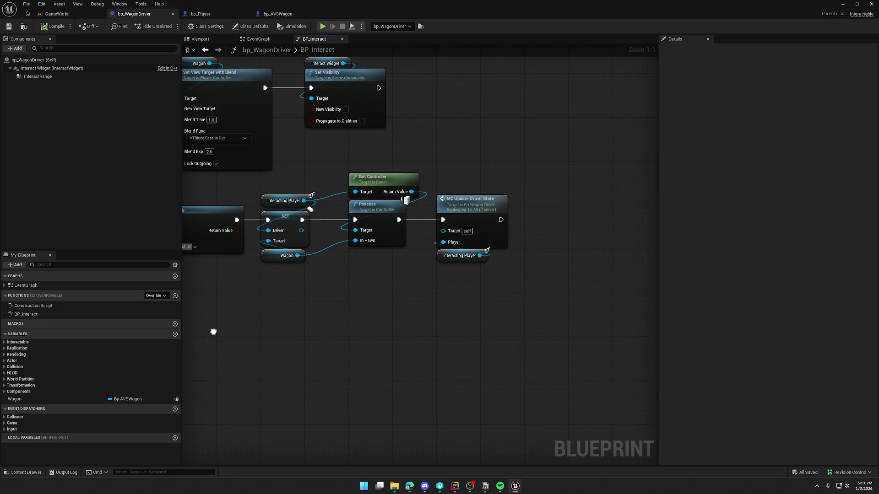
pyautogui.click(486, 212)
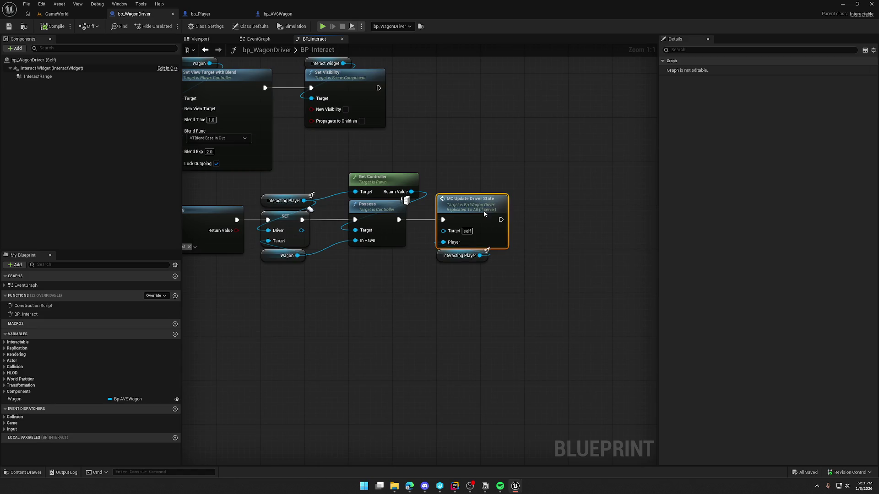
pyautogui.doubleClick(474, 216)
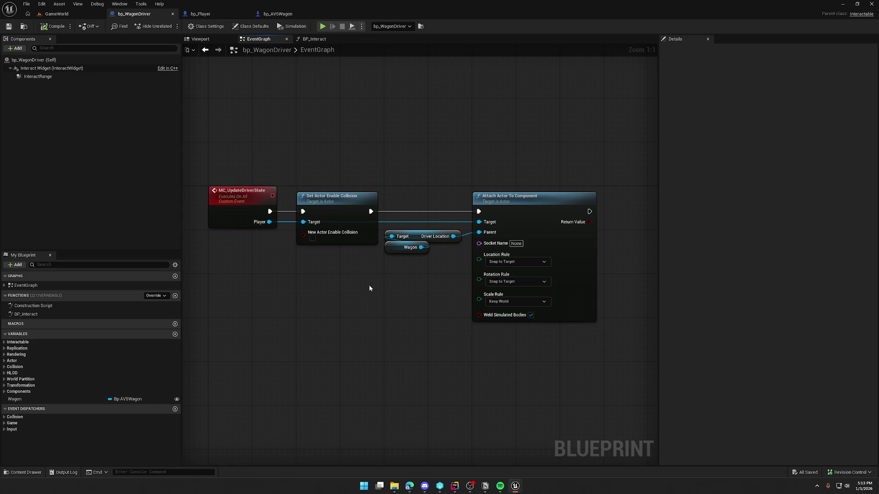
# Step: Back in BP_Interact, wire SET Driver's output into MC Update Driver State's Player pin
pyautogui.click(302, 40)
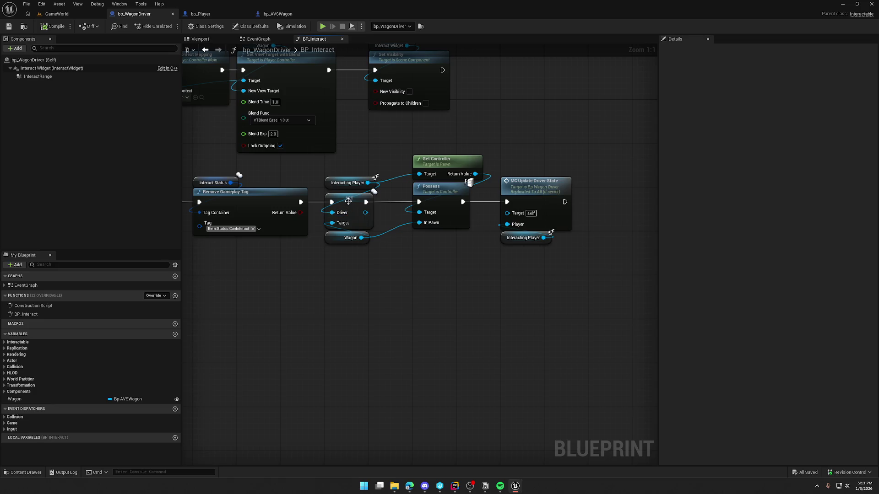
pyautogui.moveTo(337, 161); pyautogui.dragTo(370, 267)
pyautogui.click(371, 268)
pyautogui.moveTo(365, 213)
pyautogui.mouseDown()
pyautogui.moveTo(517, 225)
pyautogui.moveTo(451, 239)
pyautogui.moveTo(507, 224)
pyautogui.mouseUp()
pyautogui.click(53, 26)
# Step: Play-test the GameWorld level with a second player joining near the wagon, then stop
pyautogui.click(62, 14)
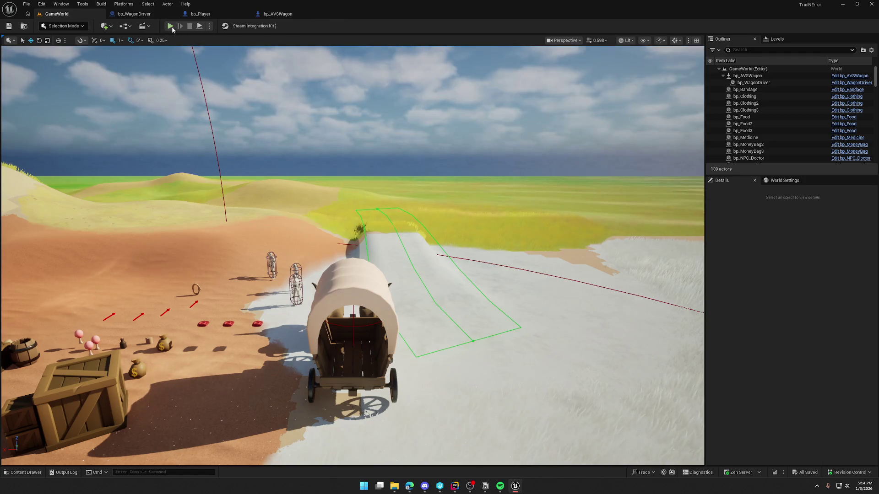
pyautogui.click(170, 26)
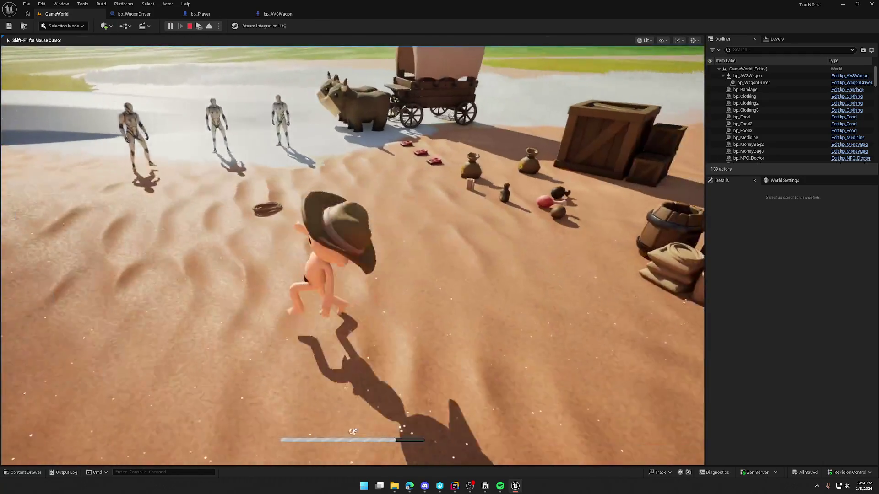
pyautogui.press('super')
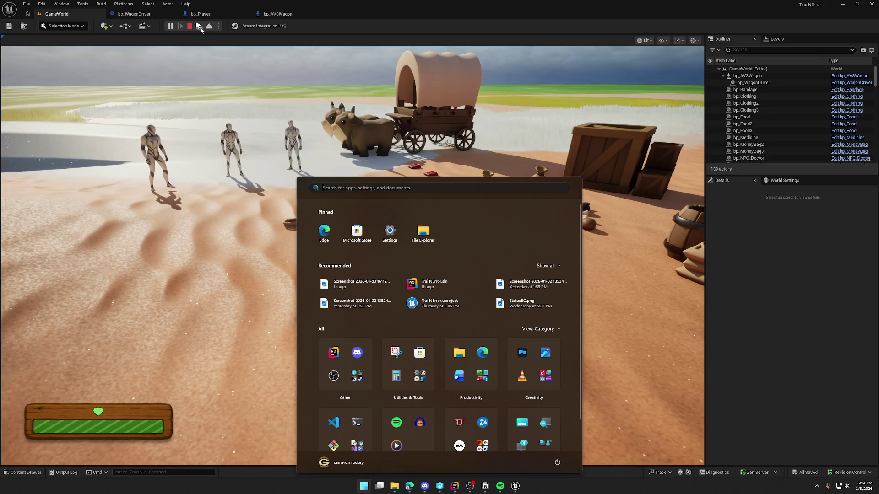
pyautogui.click(223, 65)
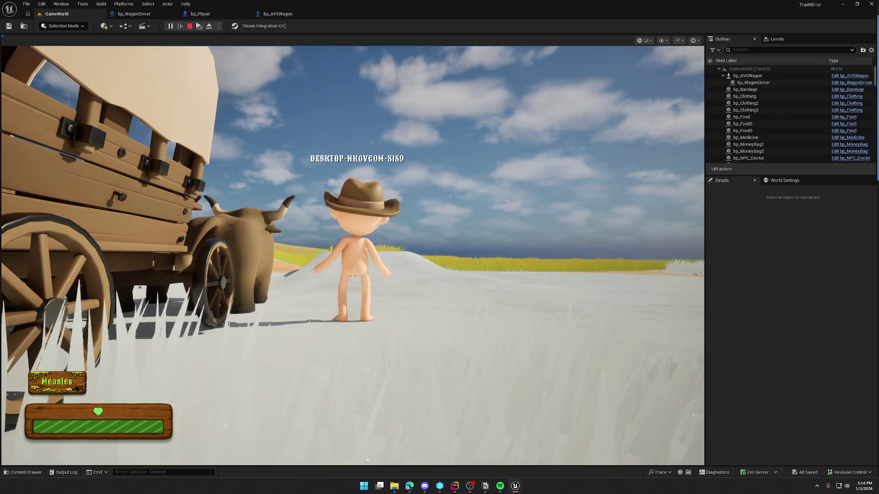
pyautogui.press('Escape')
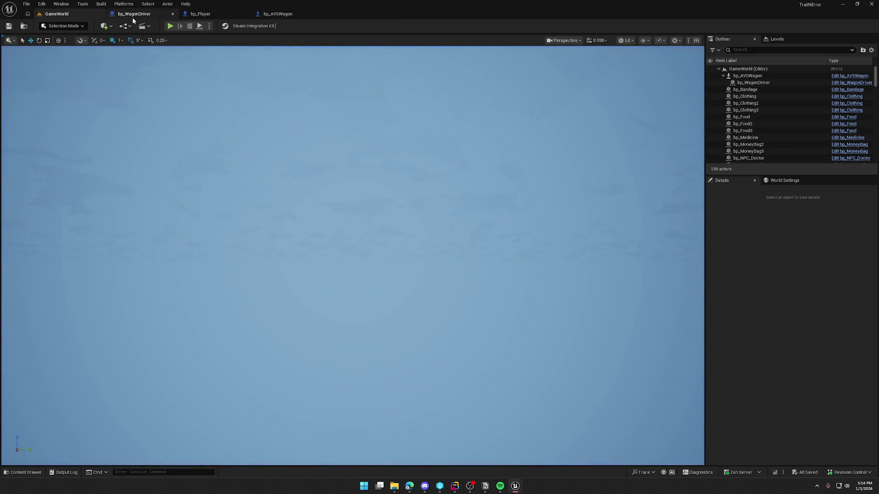
# Step: Feed MC Update Driver State's Player from Interacting Player, compile and save, then open bp_AVSWagon
pyautogui.click(133, 18)
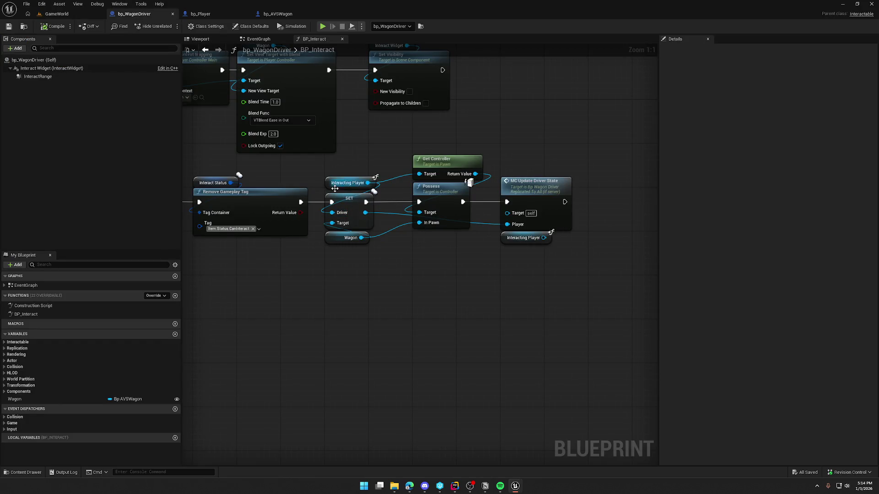
pyautogui.moveTo(359, 161); pyautogui.dragTo(447, 164)
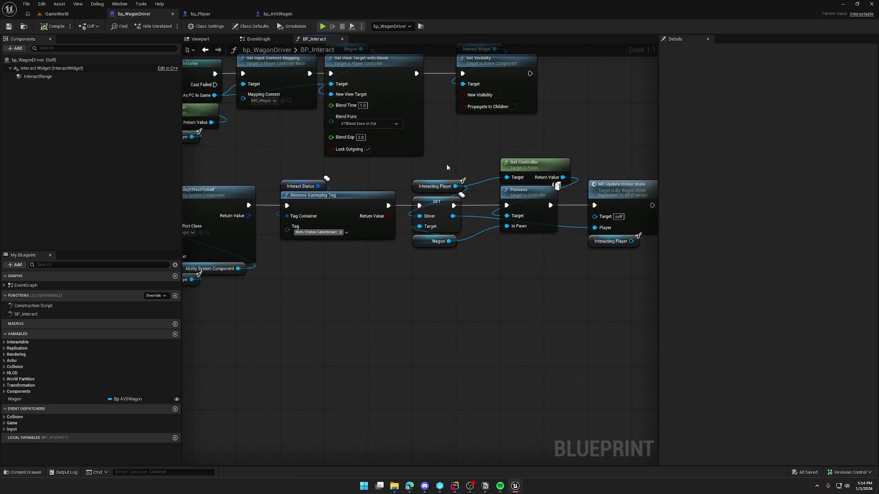
pyautogui.moveTo(631, 241); pyautogui.dragTo(595, 228)
pyautogui.click(58, 30)
pyautogui.moveTo(318, 286); pyautogui.dragTo(435, 302)
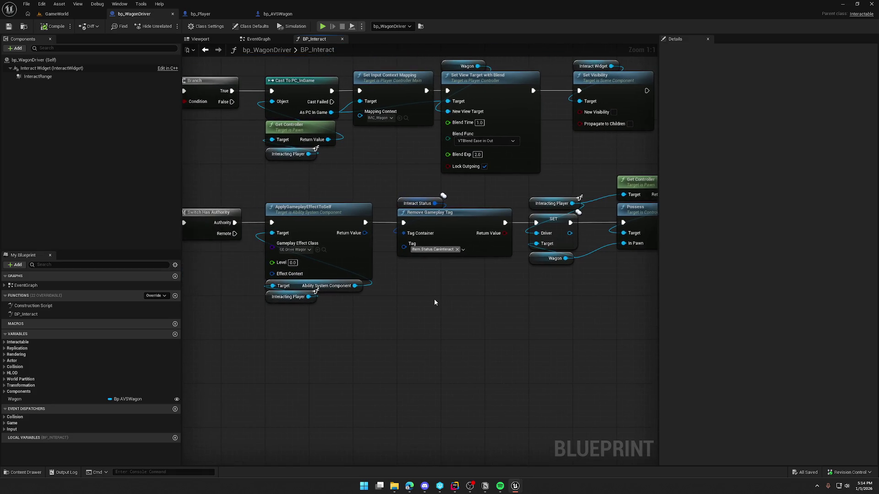
pyautogui.click(277, 13)
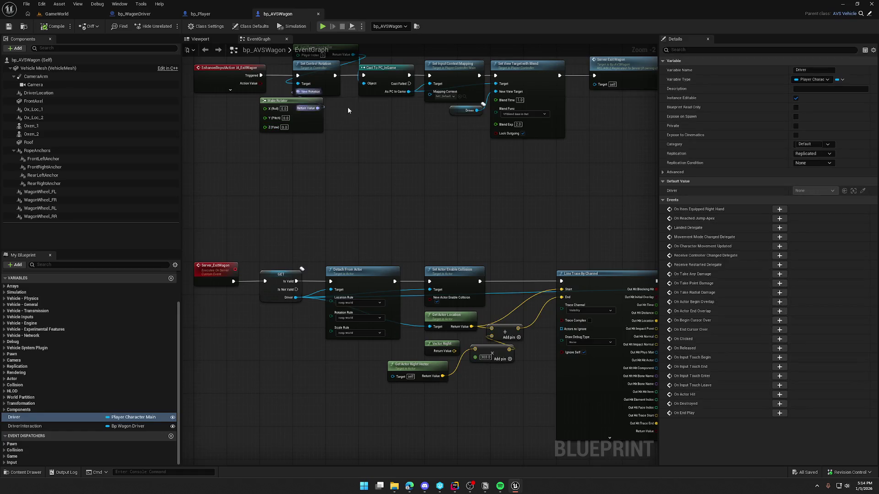
# Step: Make the IA_ExitWagon event fire the exit sequence on Started instead of Triggered
pyautogui.moveTo(376, 178); pyautogui.dragTo(378, 251)
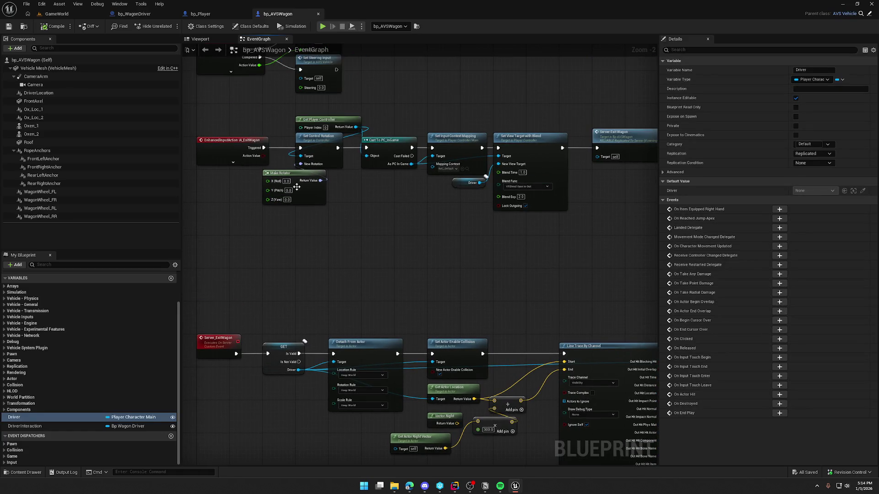
pyautogui.click(234, 163)
pyautogui.moveTo(264, 155); pyautogui.dragTo(300, 147)
pyautogui.keyDown('alt'); pyautogui.click(263, 148); pyautogui.keyUp('alt')
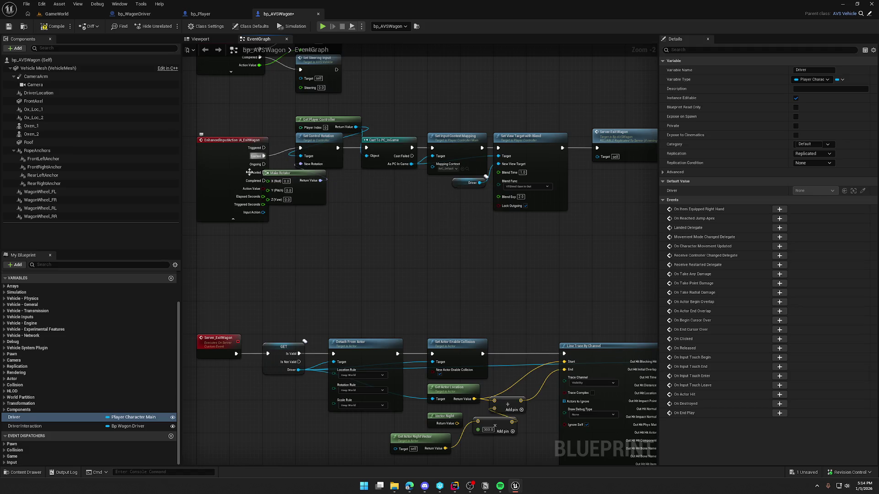
pyautogui.click(232, 218)
pyautogui.click(366, 239)
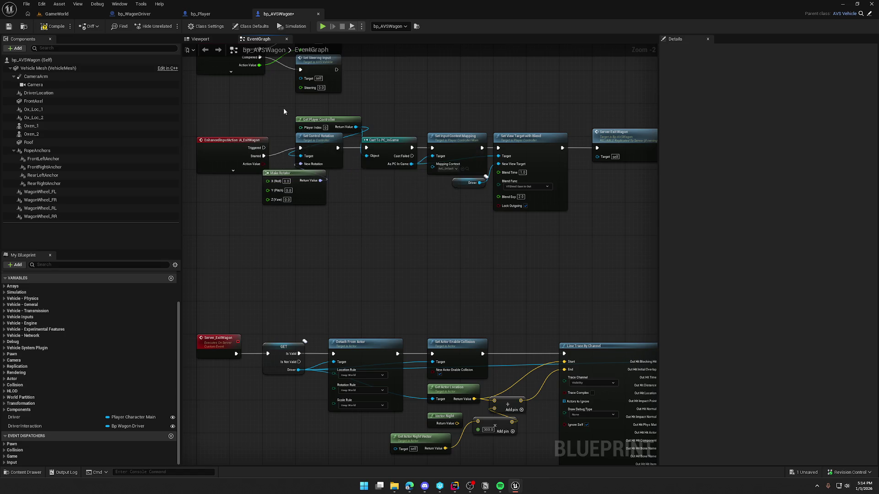
# Step: Tidy the exit sequence nodes, moving Make Rotator under Set Control Rotation
pyautogui.moveTo(286, 111); pyautogui.dragTo(632, 243)
pyautogui.scroll(2, 352, 244)
pyautogui.moveTo(351, 244); pyautogui.dragTo(463, 265)
pyautogui.moveTo(412, 184); pyautogui.dragTo(413, 196)
pyautogui.click(476, 282)
pyautogui.moveTo(476, 282); pyautogui.dragTo(408, 282)
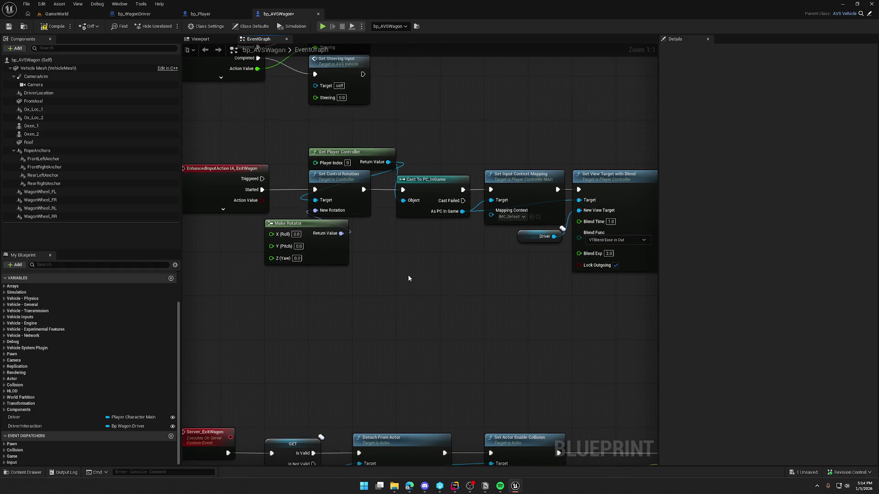
pyautogui.moveTo(226, 141); pyautogui.dragTo(210, 263)
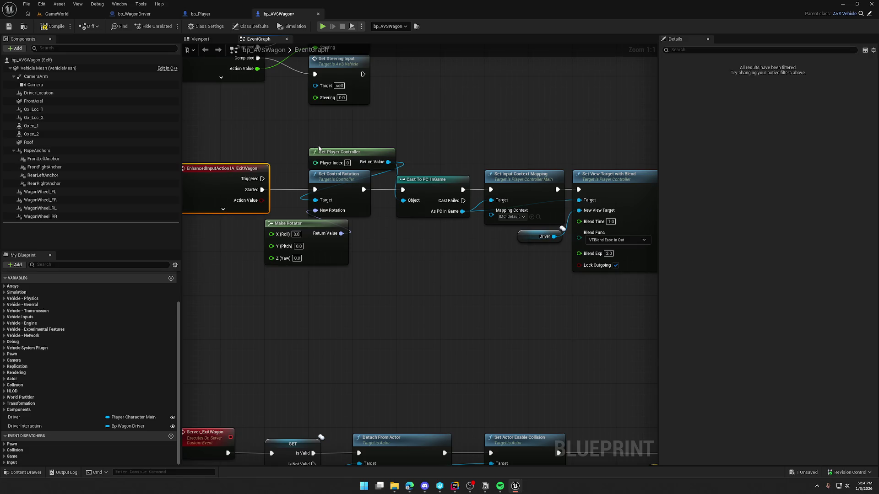
pyautogui.moveTo(301, 223); pyautogui.dragTo(344, 222)
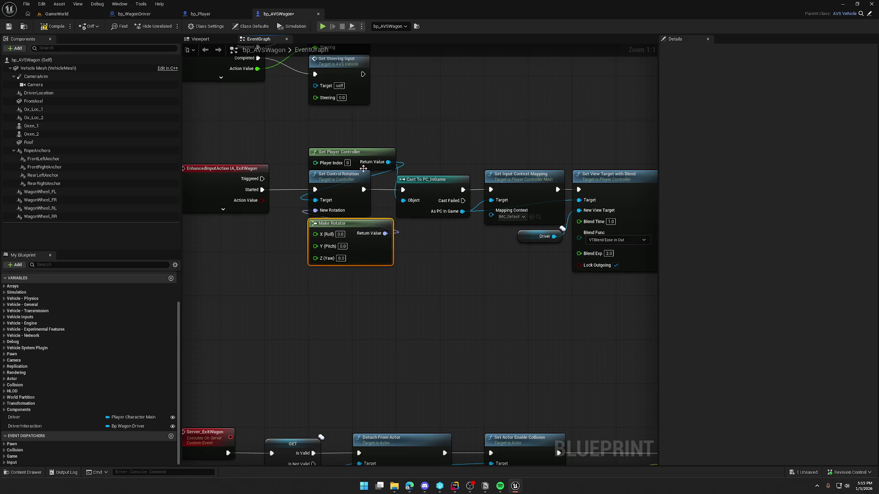
# Step: Jump from the Server Exit Wagon call to the Server_ExitWagon event definition
pyautogui.moveTo(430, 256); pyautogui.dragTo(336, 261)
pyautogui.moveTo(337, 159)
pyautogui.mouseDown()
pyautogui.moveTo(462, 229)
pyautogui.moveTo(486, 273)
pyautogui.moveTo(581, 291)
pyautogui.moveTo(472, 291)
pyautogui.mouseUp()
pyautogui.click(602, 289)
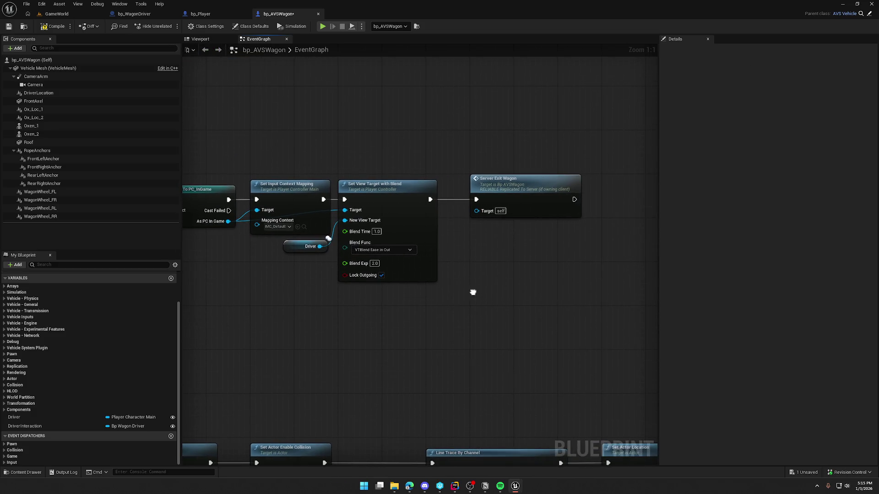
pyautogui.doubleClick(504, 180)
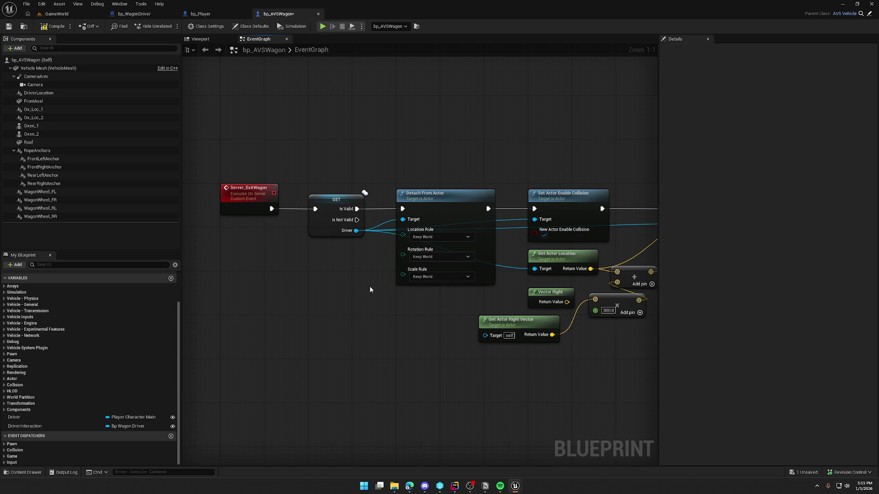
# Step: Inspect the Driver variable's properties, including its advanced settings, in Server_ExitWagon
pyautogui.moveTo(391, 318)
pyautogui.mouseDown()
pyautogui.moveTo(256, 323)
pyautogui.moveTo(380, 307)
pyautogui.mouseUp()
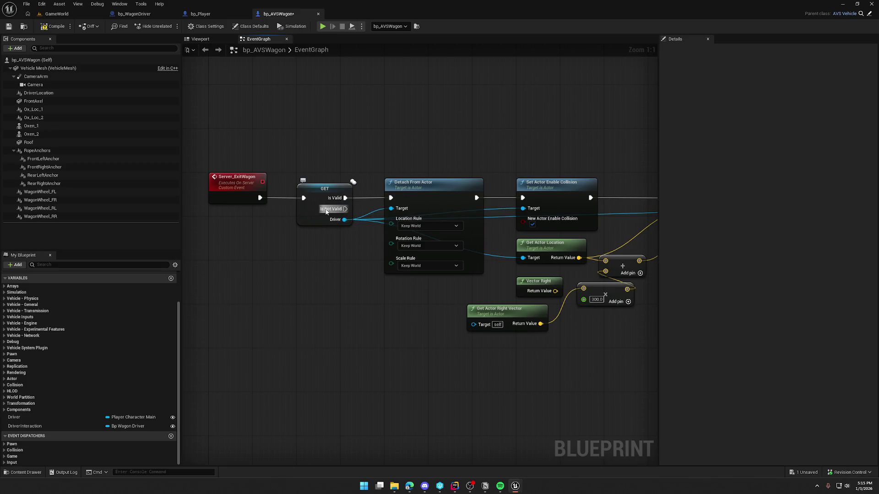
pyautogui.click(317, 192)
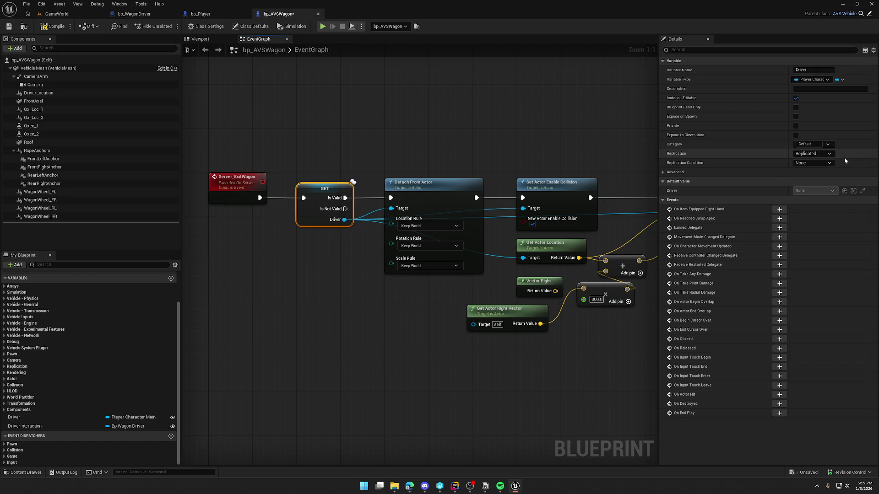
pyautogui.click(663, 172)
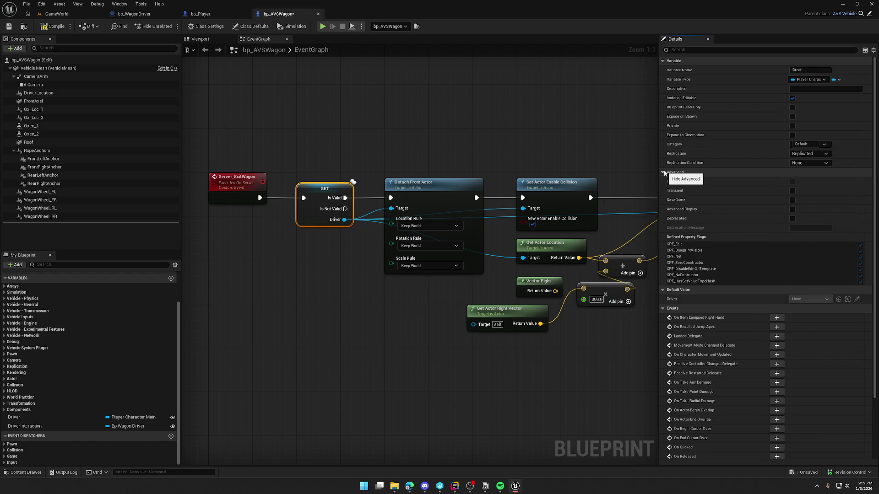
pyautogui.click(664, 172)
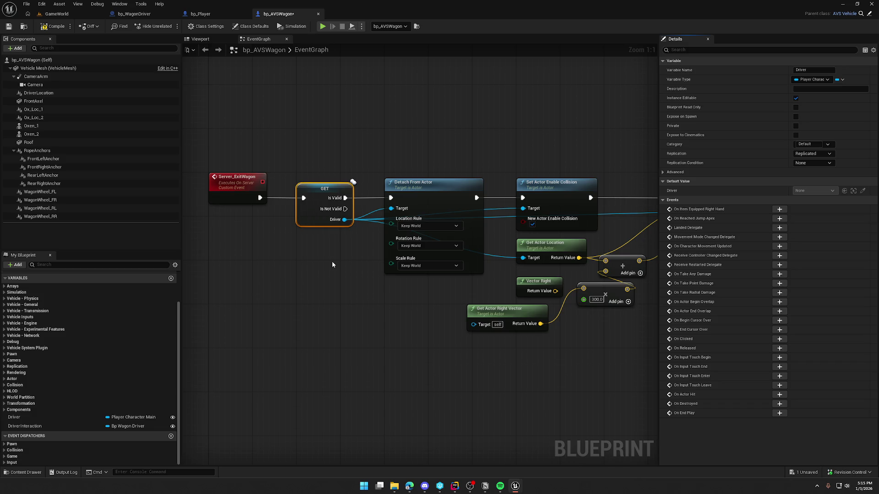
pyautogui.click(346, 268)
# Step: Add a Print String of the Driver's display name after the valid check, compile, and return to GameWorld
pyautogui.moveTo(345, 198); pyautogui.dragTo(342, 131)
pyautogui.write('print')
pyautogui.press('Return')
pyautogui.moveTo(344, 220)
pyautogui.mouseDown()
pyautogui.moveTo(316, 150)
pyautogui.moveTo(349, 155)
pyautogui.moveTo(289, 129)
pyautogui.mouseUp()
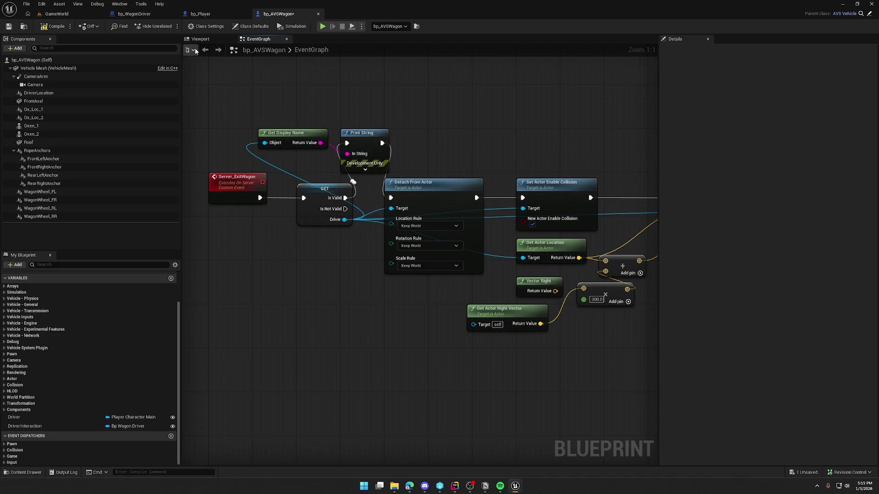
pyautogui.click(53, 26)
pyautogui.click(57, 16)
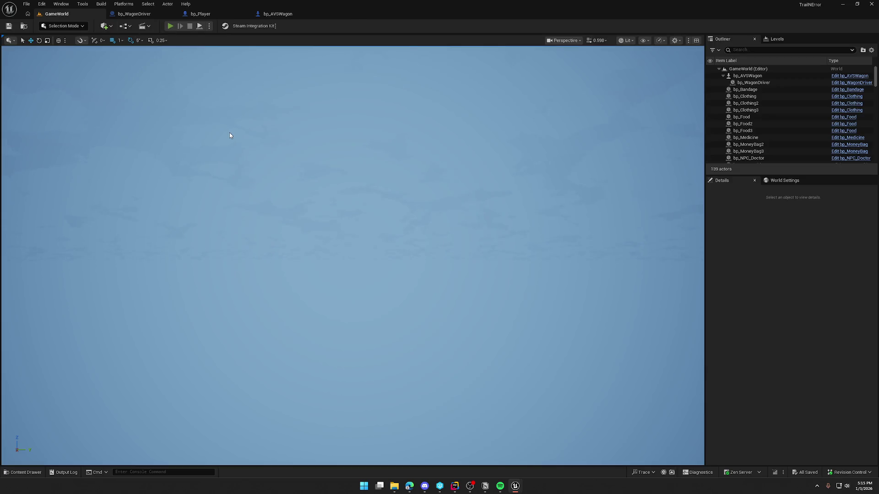
pyautogui.hotkey('alt', 'p')
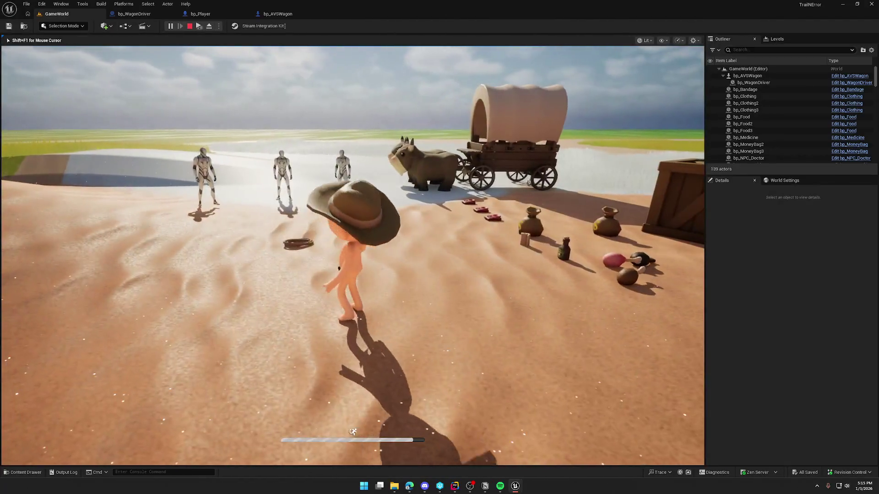
pyautogui.press('super')
pyautogui.press('super')
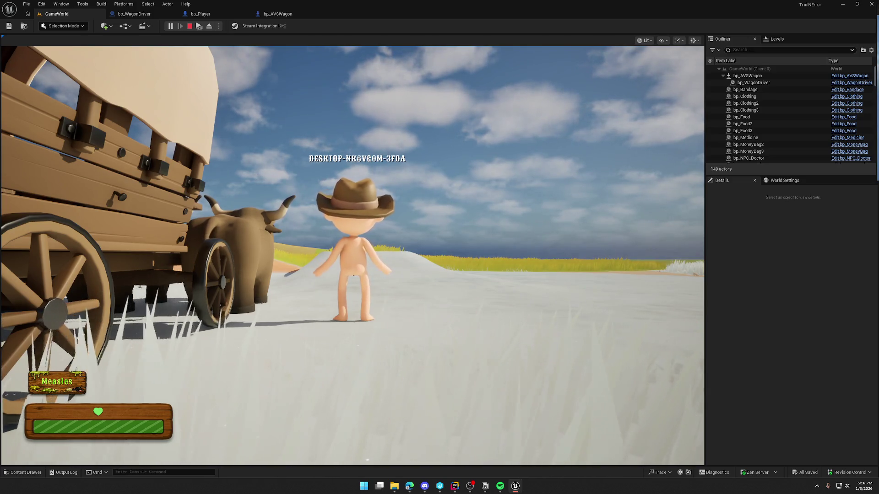
pyautogui.press('Escape')
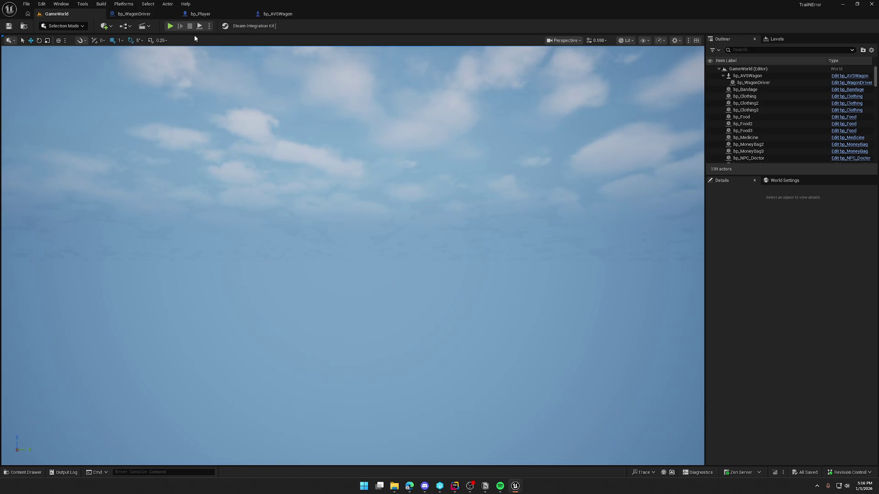
pyautogui.click(278, 17)
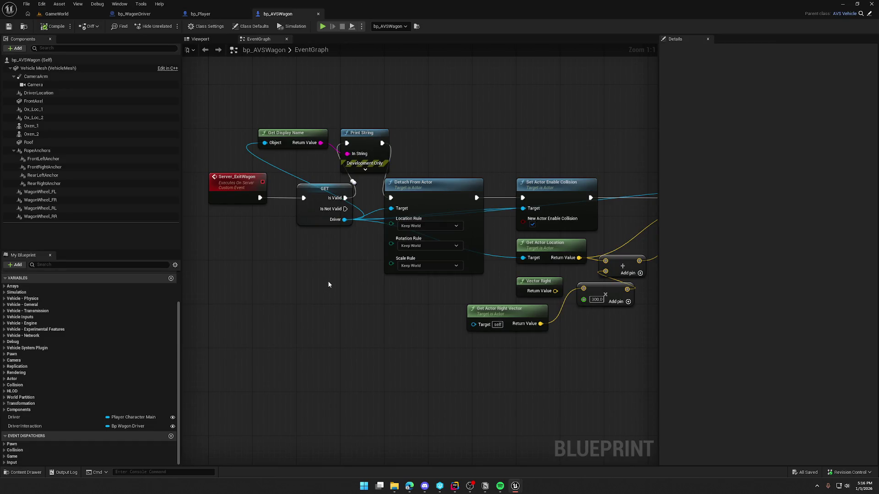
# Step: Survey the exit sequence from Line Trace By Channel through Possess and Remove Active Effects
pyautogui.moveTo(328, 284); pyautogui.dragTo(69, 274)
pyautogui.moveTo(751, 247); pyautogui.dragTo(616, 219)
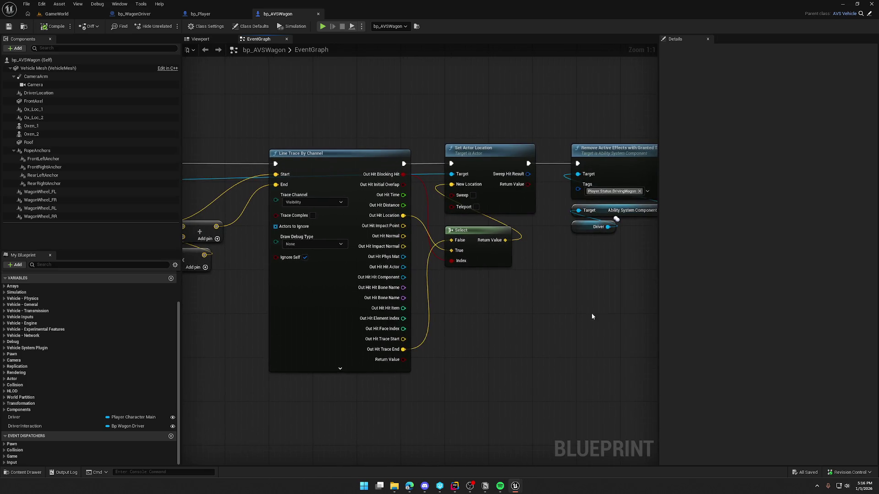
pyautogui.moveTo(600, 318); pyautogui.dragTo(649, 307)
pyautogui.scroll(-2, 649, 307)
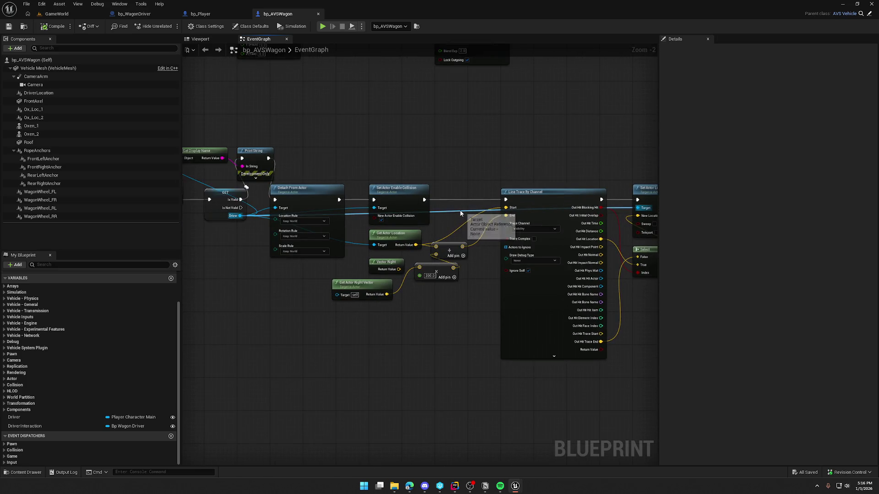
pyautogui.moveTo(600, 144)
pyautogui.mouseDown()
pyautogui.moveTo(351, 146)
pyautogui.moveTo(336, 159)
pyautogui.moveTo(284, 147)
pyautogui.mouseUp()
pyautogui.scroll(2, 306, 150)
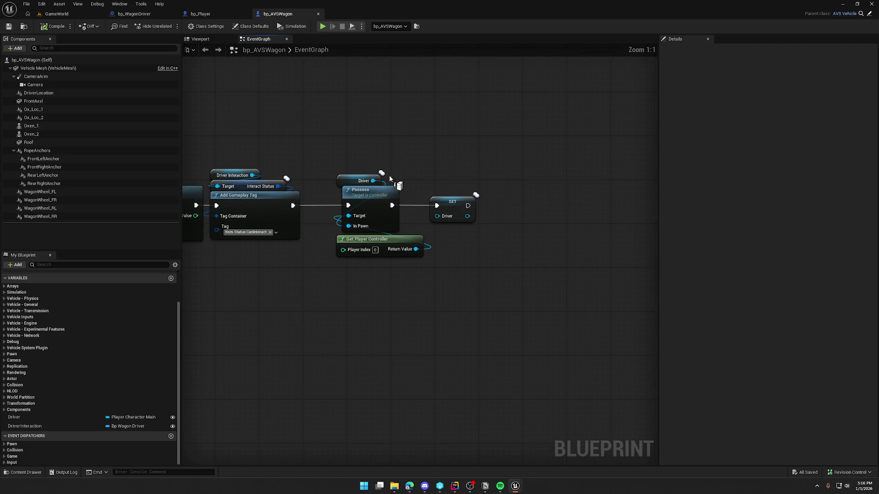
pyautogui.moveTo(394, 180); pyautogui.dragTo(533, 124)
pyautogui.moveTo(339, 131); pyautogui.dragTo(586, 271)
pyautogui.click(397, 139)
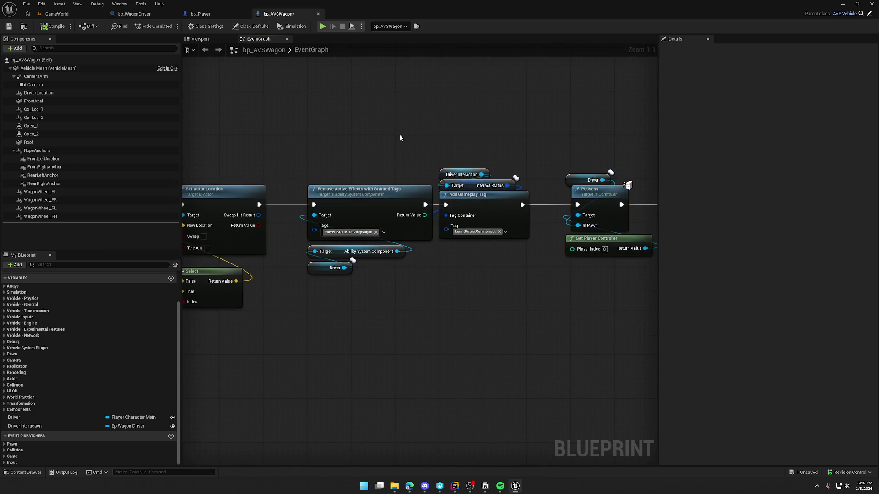
# Step: Rearrange the Driver getter above Possess and move Get Player Controller aside
pyautogui.moveTo(440, 157); pyautogui.dragTo(354, 108)
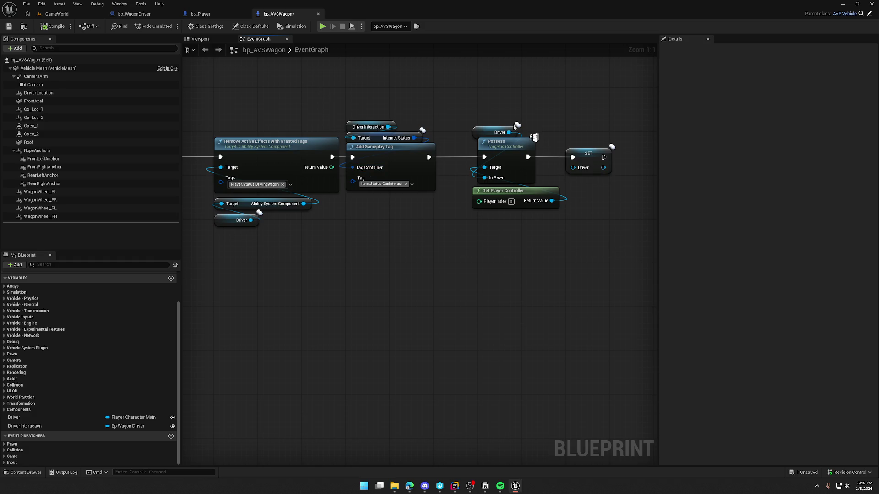
pyautogui.moveTo(532, 207); pyautogui.dragTo(537, 207)
pyautogui.moveTo(514, 123)
pyautogui.mouseDown()
pyautogui.moveTo(405, 115)
pyautogui.moveTo(380, 123)
pyautogui.mouseUp()
pyautogui.click(382, 95)
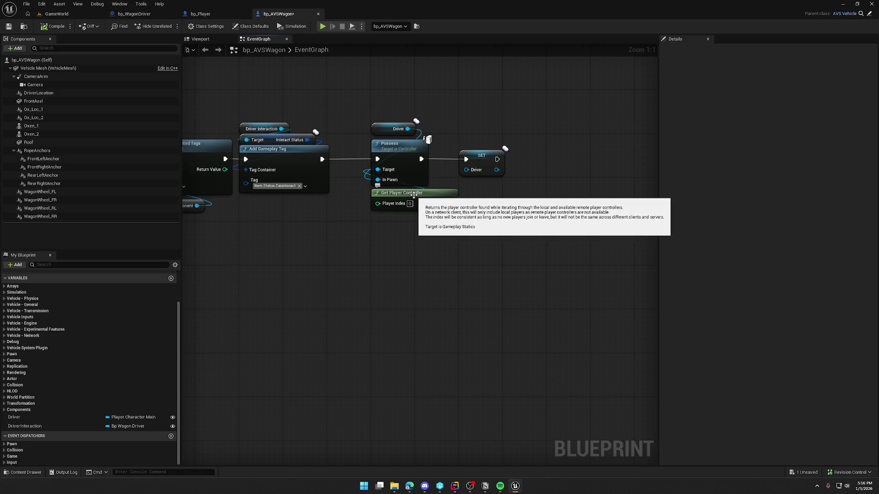
pyautogui.moveTo(414, 194); pyautogui.dragTo(396, 223)
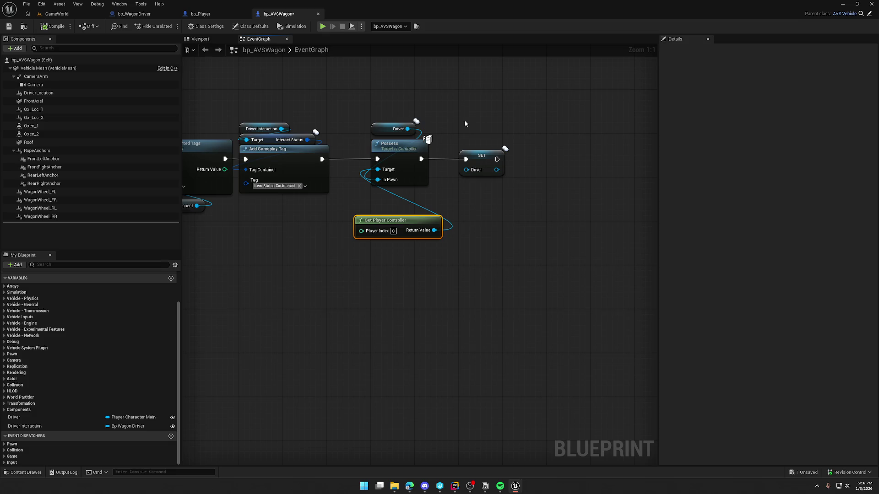
pyautogui.moveTo(410, 218); pyautogui.dragTo(339, 202)
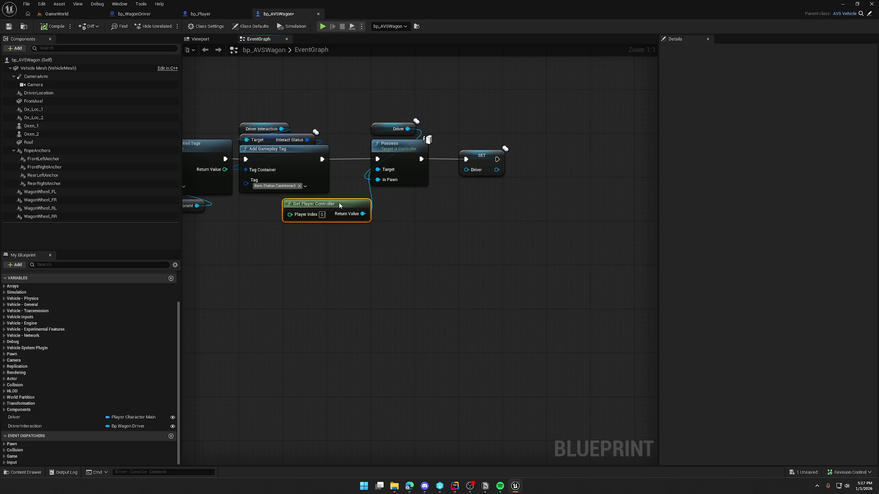
pyautogui.moveTo(435, 144)
pyautogui.mouseDown()
pyautogui.moveTo(367, 138)
pyautogui.moveTo(420, 112)
pyautogui.mouseUp()
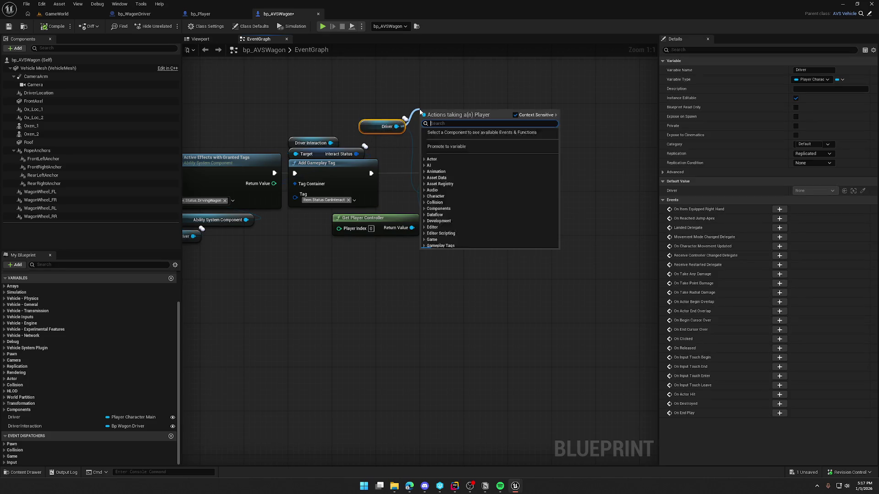
# Step: Wire the Driver's Get Controller into Possess Target and delete Get Player Controller
pyautogui.write('get controller')
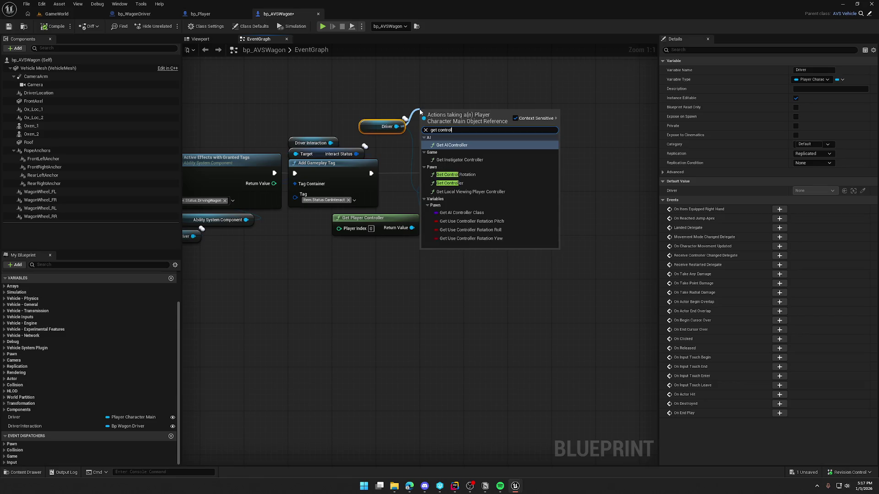
pyautogui.click(446, 179)
pyautogui.moveTo(478, 128)
pyautogui.mouseDown()
pyautogui.moveTo(476, 145)
pyautogui.moveTo(428, 196)
pyautogui.moveTo(429, 188)
pyautogui.mouseUp()
pyautogui.click(400, 218)
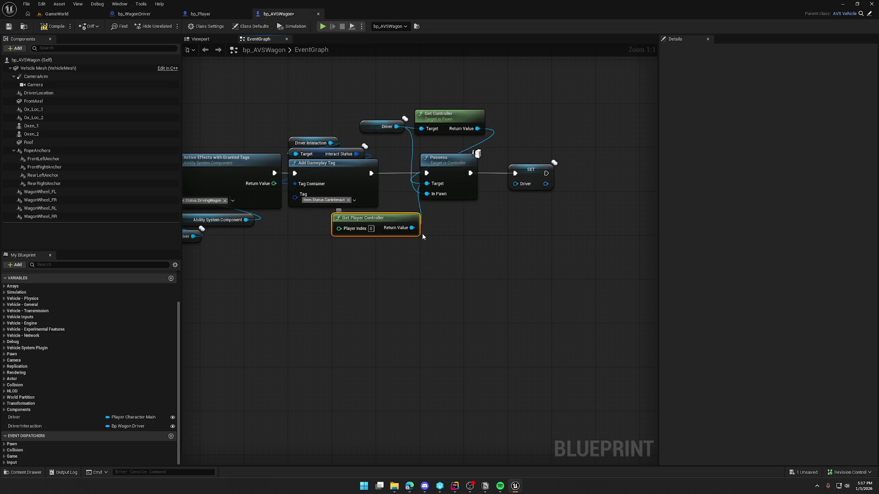
pyautogui.press('Delete')
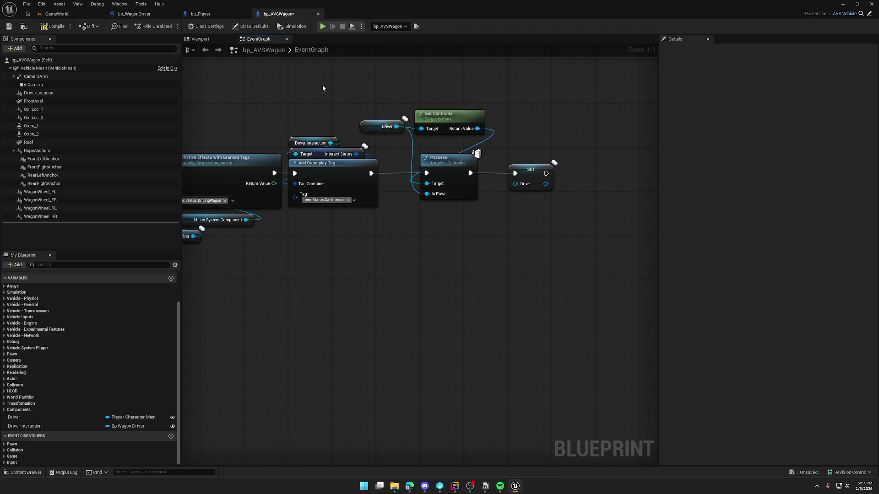
# Step: Save bp_AVSWagon and play-test the GameWorld level, then stop
pyautogui.hotkey('ctrl', 's')
pyautogui.click(73, 15)
pyautogui.click(170, 26)
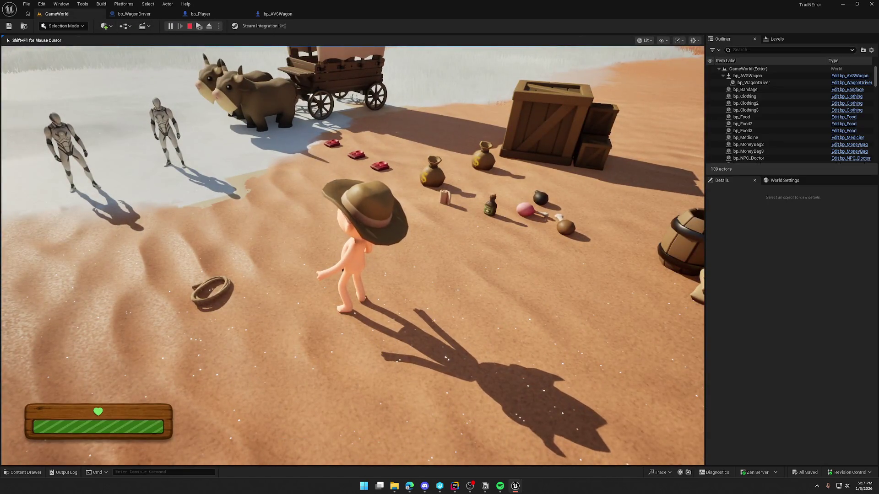
pyautogui.press('super')
pyautogui.press('super')
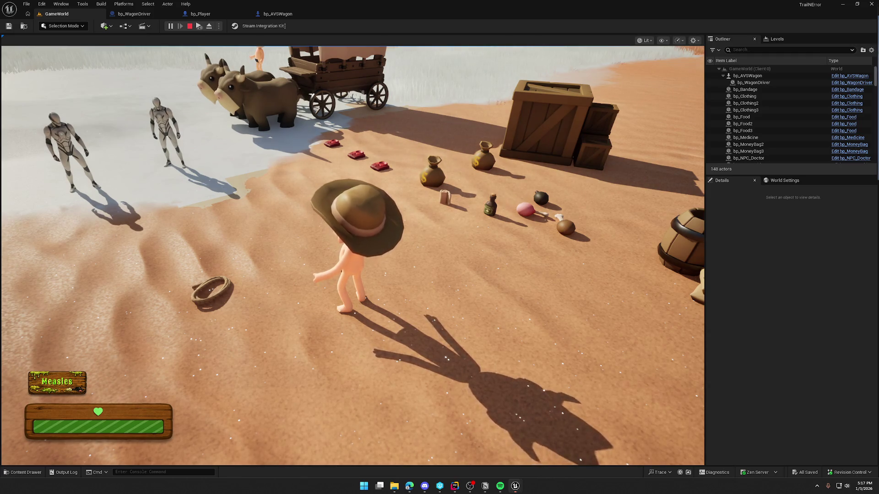
pyautogui.press('Escape')
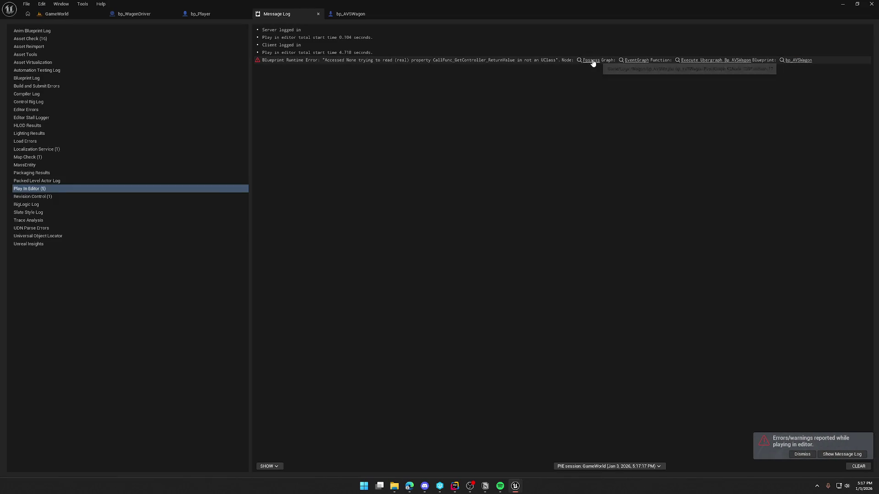
# Step: Follow the Accessed None error link to Get Controller's return value at the Possess node
pyautogui.click(591, 60)
pyautogui.click(275, 13)
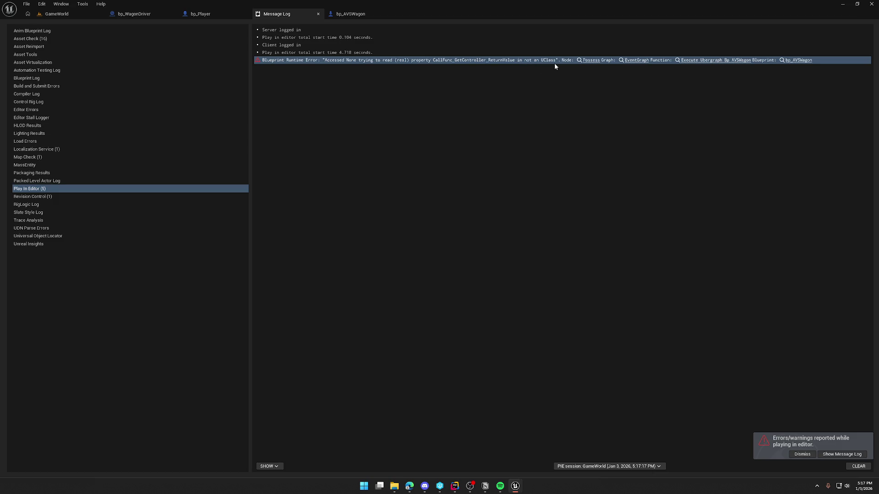
pyautogui.click(595, 60)
pyautogui.click(415, 192)
pyautogui.click(437, 150)
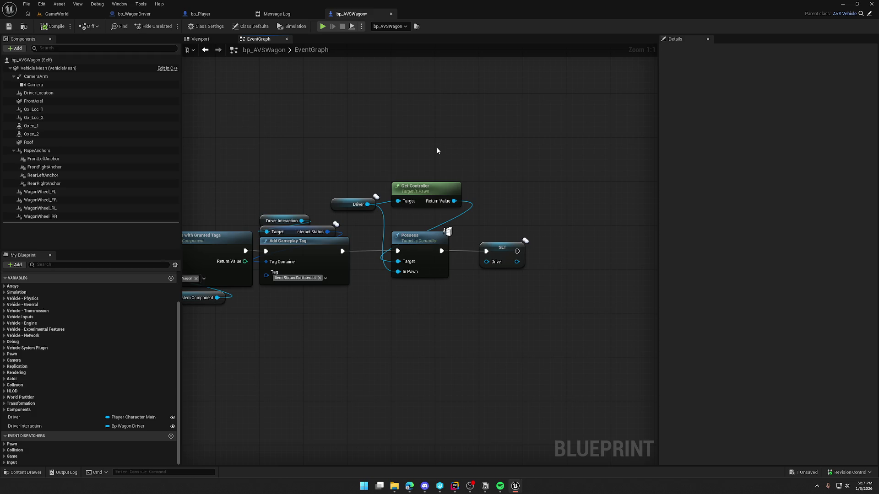
# Step: Delete the Get Controller node so Possess targets self, and park the Driver getter beneath Possess
pyautogui.moveTo(437, 150); pyautogui.dragTo(504, 149)
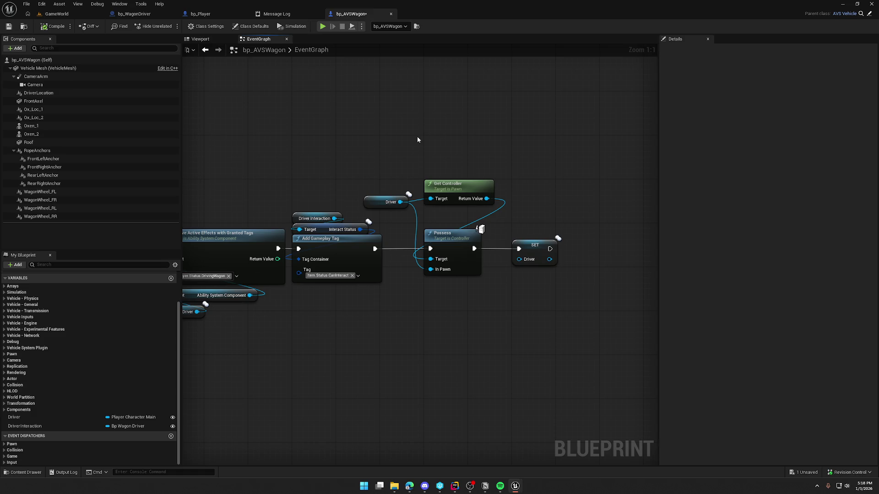
pyautogui.click(450, 234)
pyautogui.click(405, 161)
pyautogui.click(467, 184)
pyautogui.press('Delete')
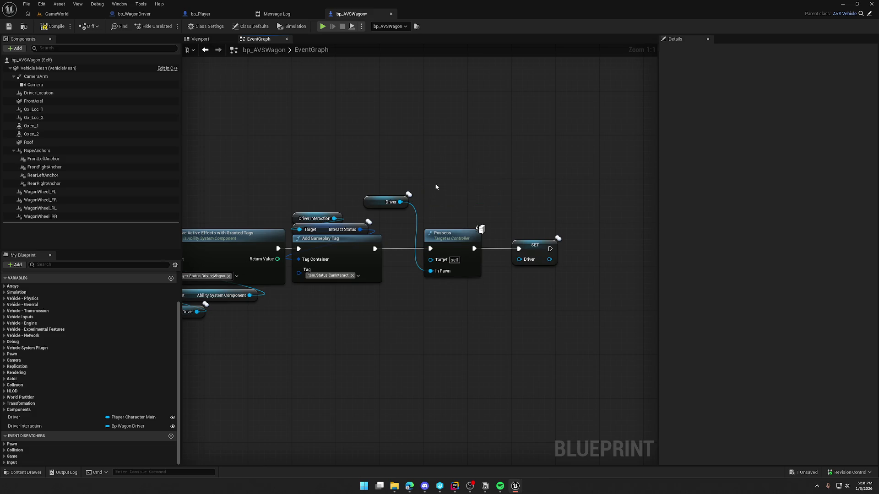
pyautogui.moveTo(373, 200)
pyautogui.mouseDown()
pyautogui.moveTo(433, 301)
pyautogui.moveTo(432, 285)
pyautogui.mouseUp()
pyautogui.moveTo(400, 334)
pyautogui.mouseDown()
pyautogui.moveTo(504, 330)
pyautogui.moveTo(282, 157)
pyautogui.moveTo(297, 327)
pyautogui.moveTo(326, 308)
pyautogui.moveTo(343, 333)
pyautogui.moveTo(290, 278)
pyautogui.moveTo(228, 260)
pyautogui.moveTo(217, 295)
pyautogui.moveTo(52, 300)
pyautogui.moveTo(225, 305)
pyautogui.mouseUp()
pyautogui.scroll(-1, 196, 305)
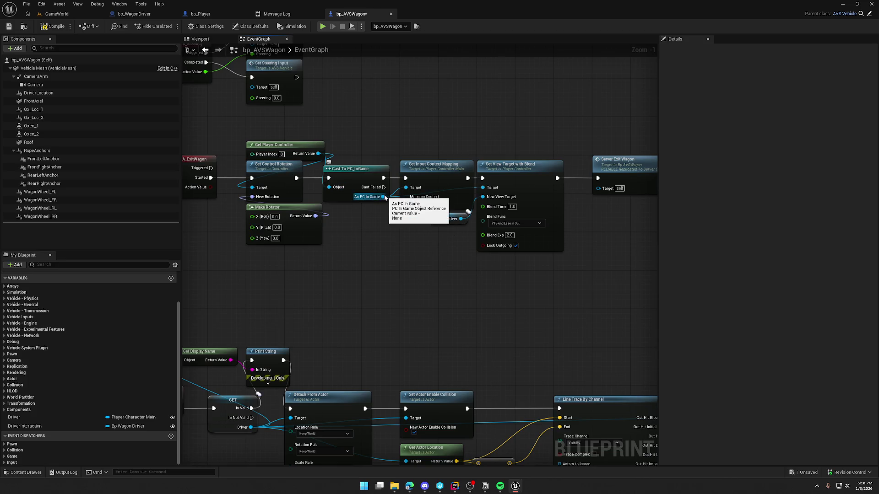
pyautogui.moveTo(407, 295); pyautogui.dragTo(483, 213)
# Step: Give Server_ExitWagon a 'Player Controller' input of type PC In Game and compile
pyautogui.click(233, 316)
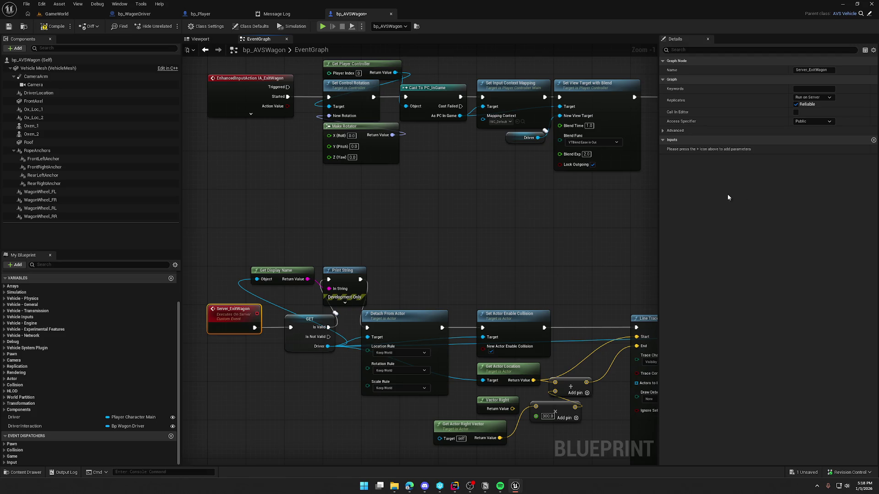
pyautogui.click(873, 140)
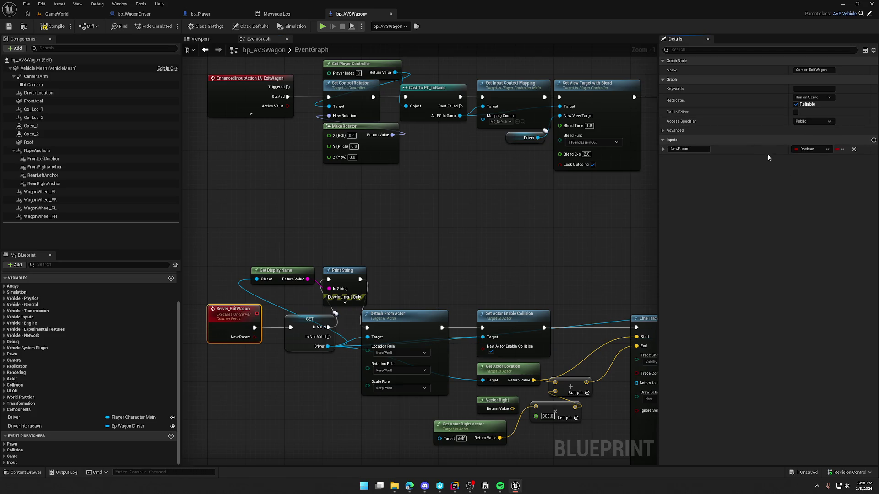
pyautogui.write('Player C')
pyautogui.write('ontroller')
pyautogui.press('Return')
pyautogui.click(807, 149)
pyautogui.write('pc ingame')
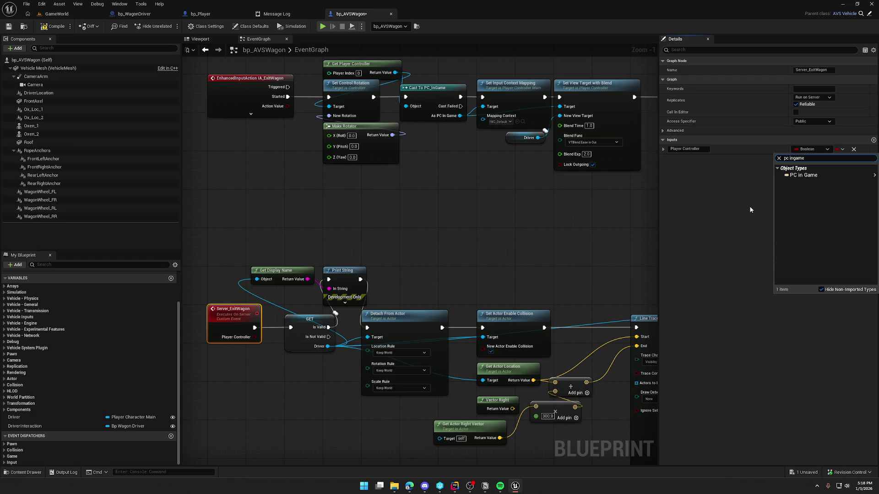
pyautogui.moveTo(791, 190)
pyautogui.click(750, 176)
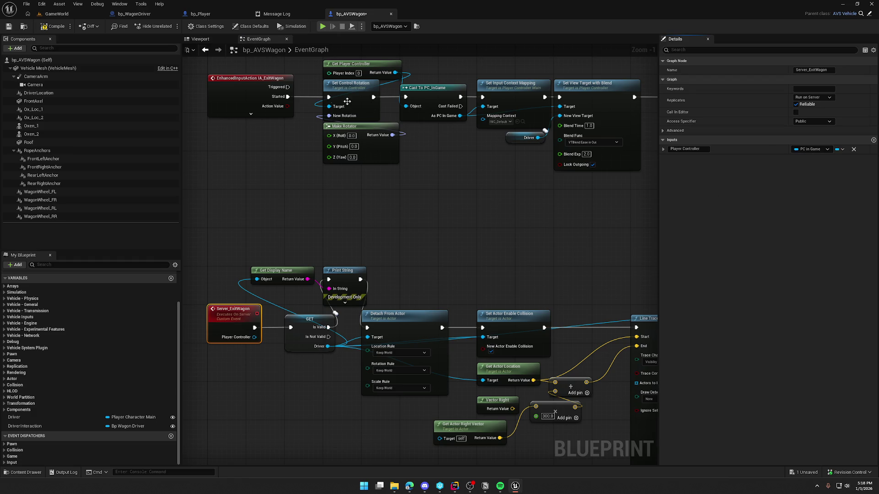
pyautogui.click(55, 26)
# Step: Wire As PC In Game into the Server Exit Wagon call and Player Controller into Possess Target, then recompile
pyautogui.moveTo(474, 249)
pyautogui.mouseDown()
pyautogui.moveTo(361, 276)
pyautogui.moveTo(336, 267)
pyautogui.moveTo(422, 197)
pyautogui.moveTo(349, 255)
pyautogui.mouseUp()
pyautogui.moveTo(320, 135); pyautogui.dragTo(535, 137)
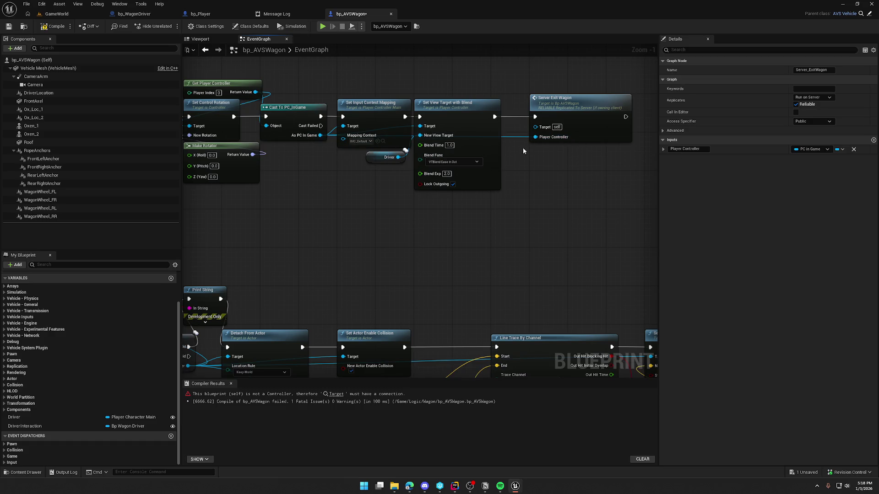
pyautogui.click(51, 28)
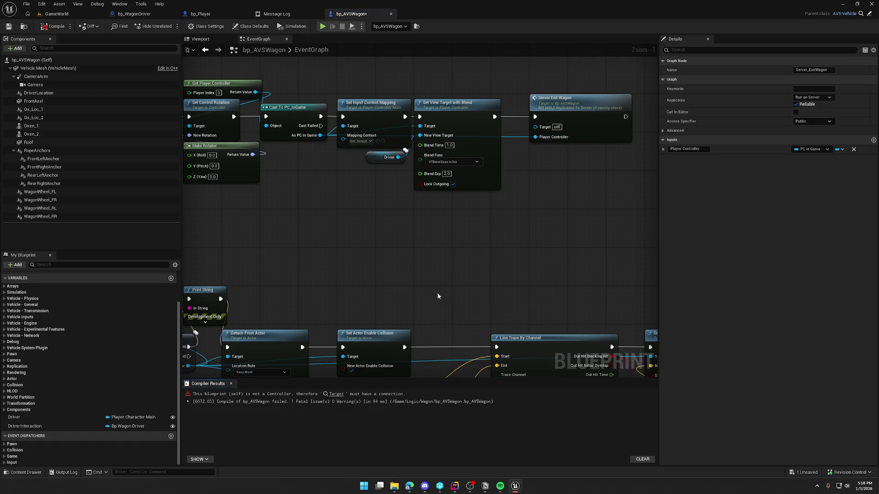
pyautogui.moveTo(427, 299); pyautogui.dragTo(537, 192)
pyautogui.moveTo(235, 212)
pyautogui.mouseDown()
pyautogui.moveTo(280, 225)
pyautogui.moveTo(646, 256)
pyautogui.moveTo(650, 249)
pyautogui.moveTo(439, 214)
pyautogui.mouseUp()
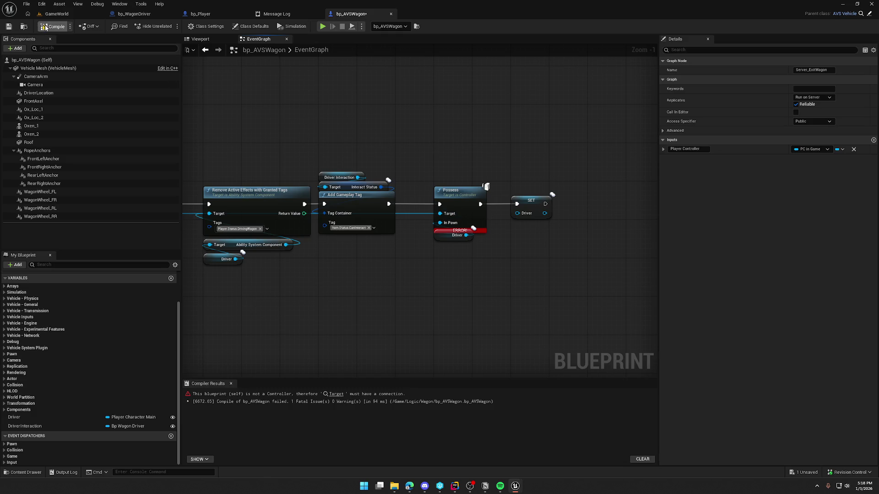
pyautogui.click(58, 22)
# Step: Switch to the GameWorld level and start a play session, running toward the wagon
pyautogui.click(59, 16)
pyautogui.click(179, 22)
pyautogui.hotkey('shift', 'w')
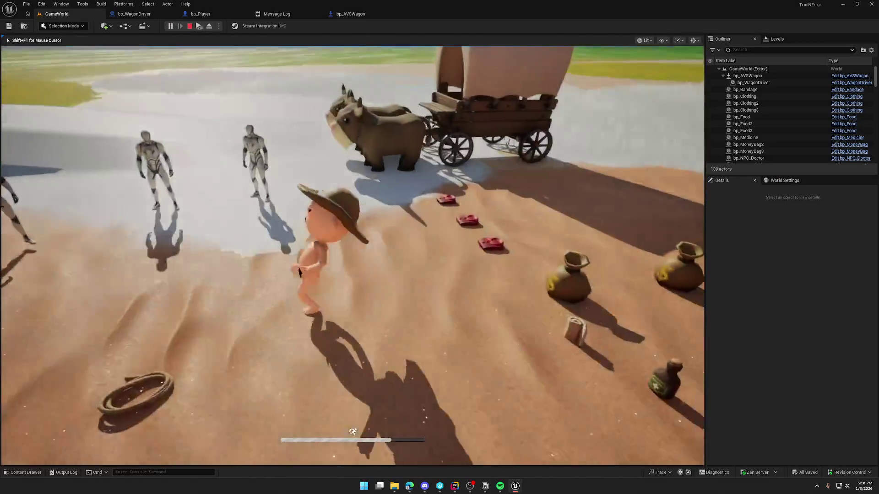
# Step: Play-test around the wagon in GameWorld, restarting the play session once
pyautogui.press('w')
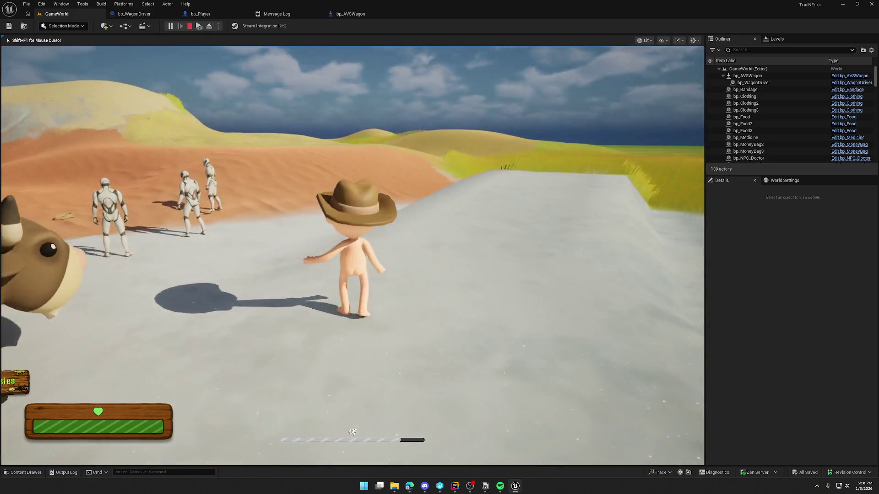
pyautogui.press('Escape')
pyautogui.click(180, 24)
pyautogui.click(241, 154)
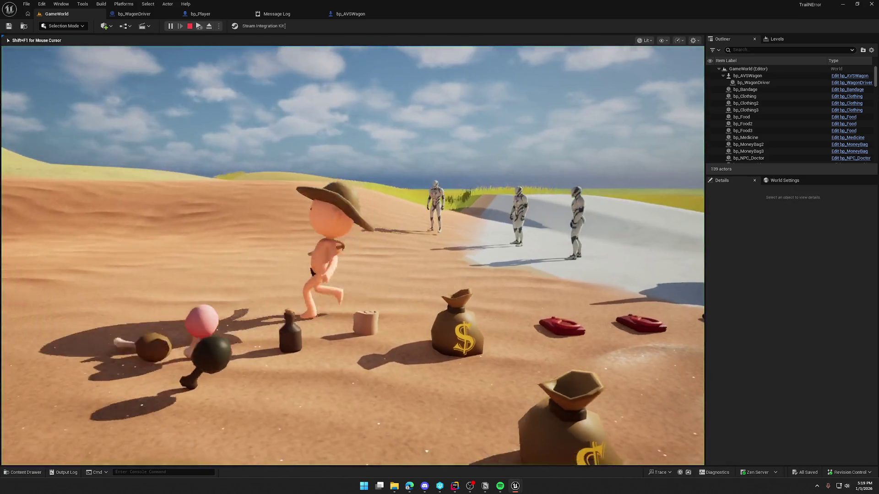
pyautogui.press('super')
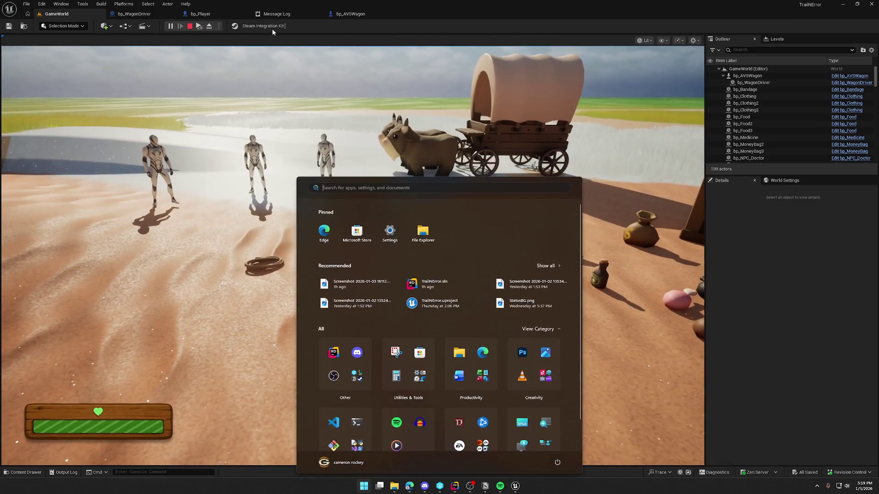
pyautogui.press('super')
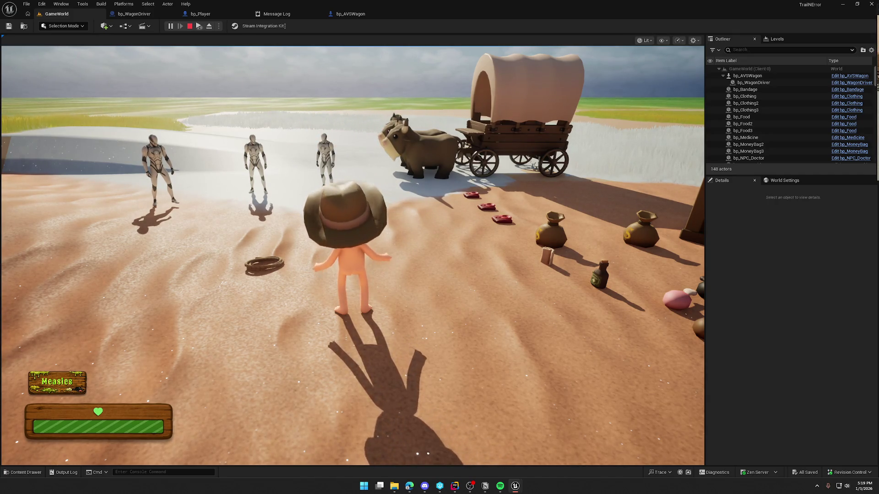
# Step: Stop the play session, close the Message Log and return to the bp_AVSWagon graph
pyautogui.press('Escape')
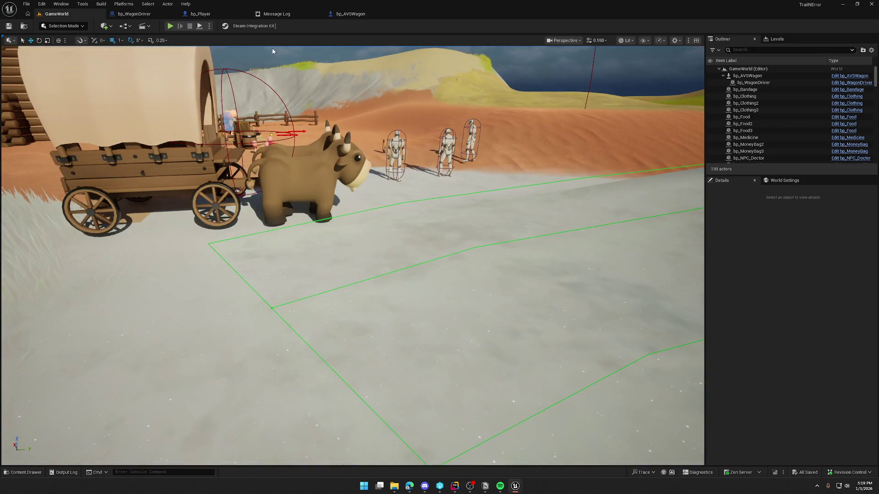
pyautogui.middleClick(264, 19)
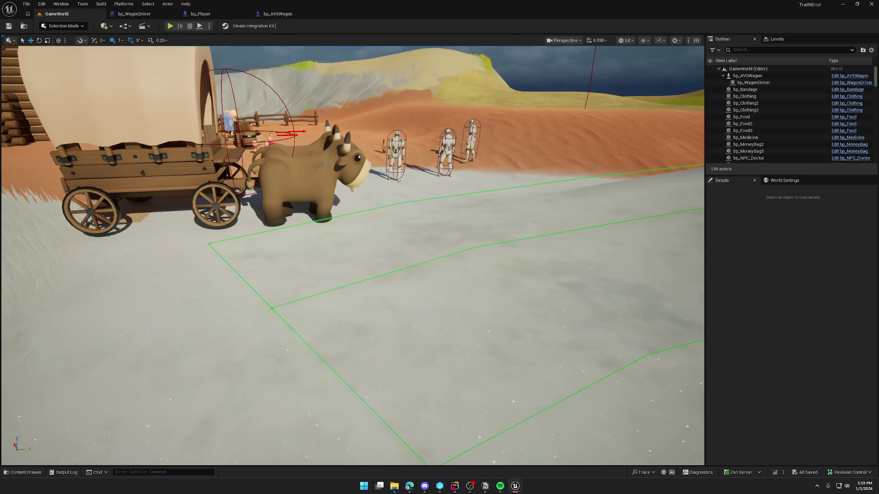
pyautogui.click(277, 14)
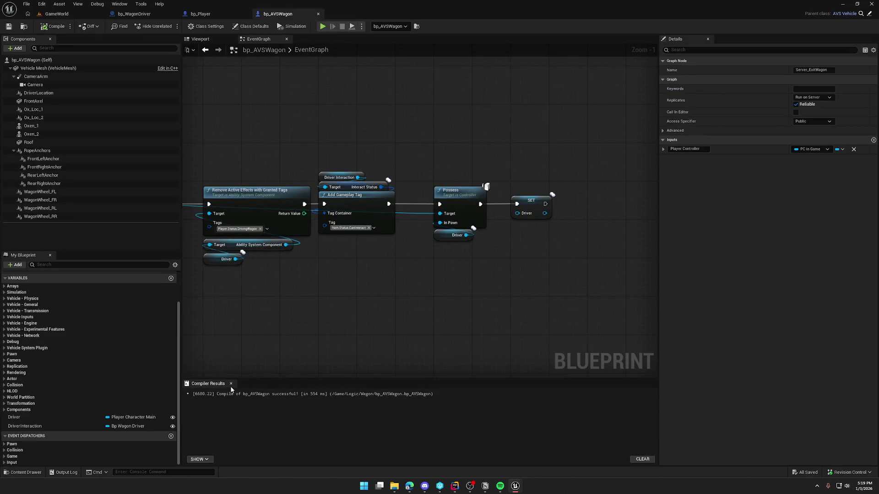
# Step: Delete the Get Display Name, Print String and unused Vector Right nodes, moving Get Actor Right Vector up
pyautogui.click(230, 383)
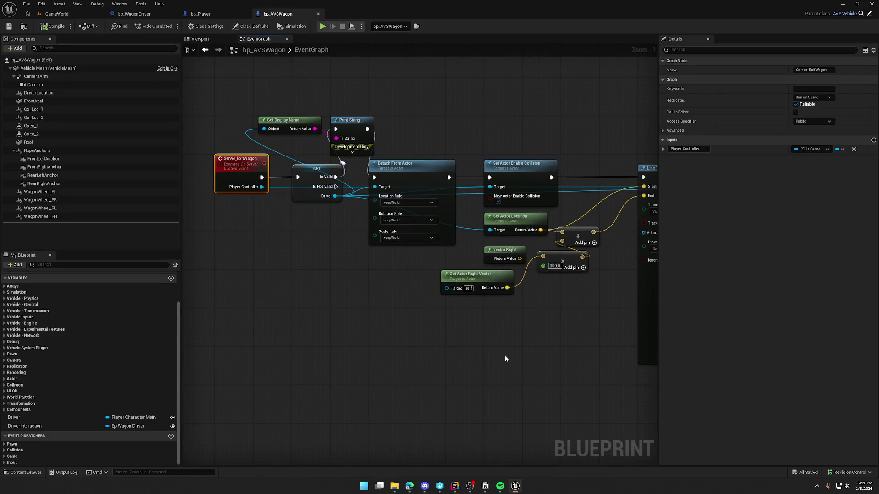
pyautogui.click(409, 133)
pyautogui.moveTo(402, 138); pyautogui.dragTo(251, 108)
pyautogui.press('Delete')
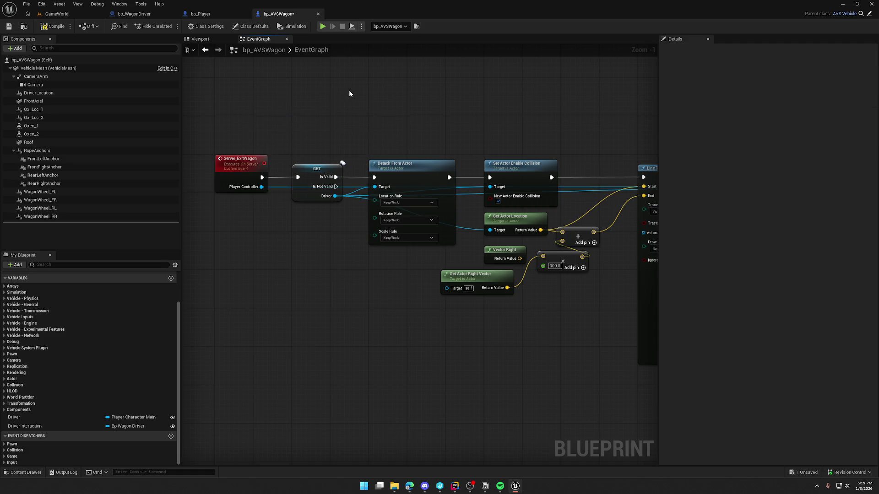
pyautogui.moveTo(469, 136); pyautogui.dragTo(293, 131)
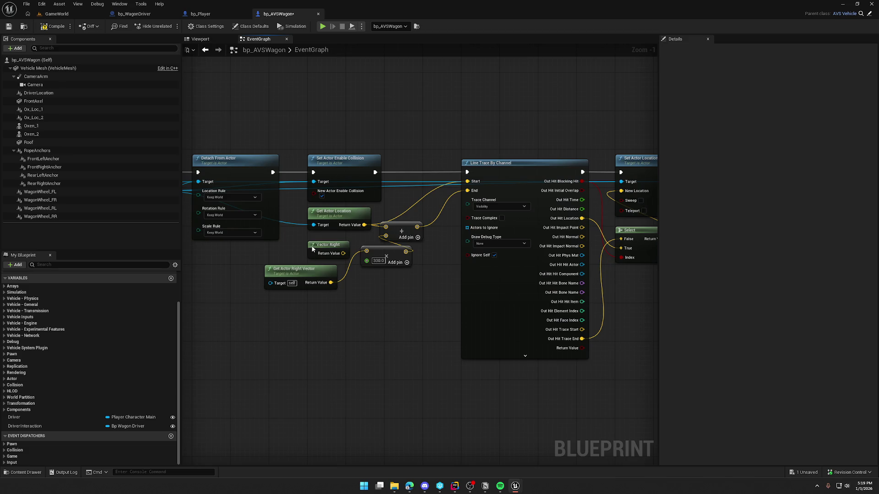
pyautogui.click(316, 249)
pyautogui.press('Delete')
pyautogui.moveTo(311, 265); pyautogui.dragTo(317, 243)
# Step: Review the exit chain's add, Set Actor Location, tag and Possess nodes
pyautogui.moveTo(382, 266); pyautogui.dragTo(344, 282)
pyautogui.click(344, 281)
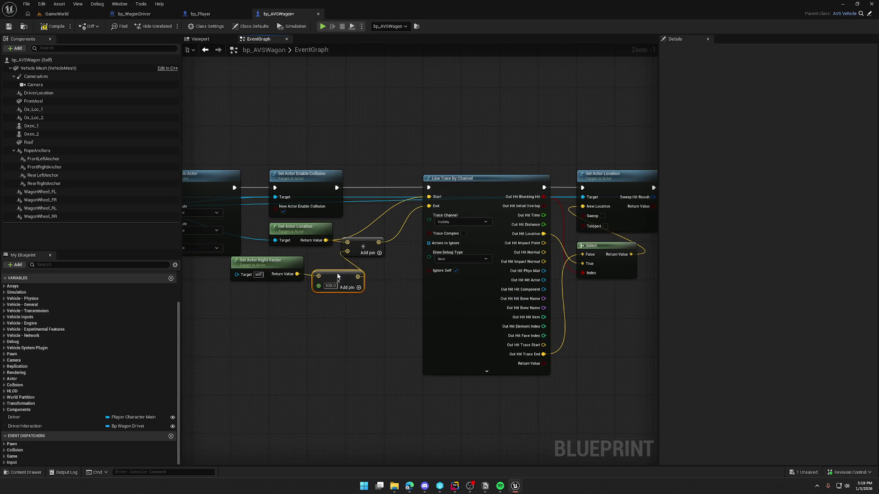
pyautogui.moveTo(365, 337)
pyautogui.mouseDown()
pyautogui.moveTo(197, 348)
pyautogui.moveTo(231, 385)
pyautogui.mouseUp()
pyautogui.click(267, 187)
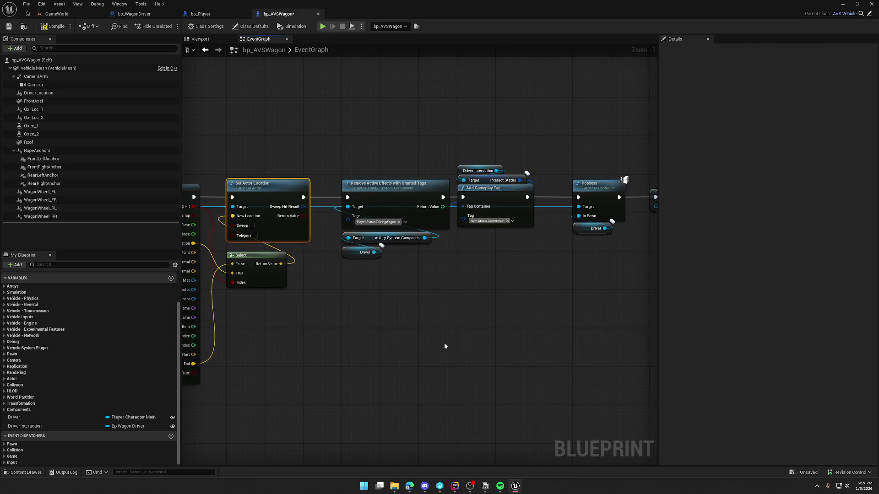
pyautogui.moveTo(443, 347); pyautogui.dragTo(368, 339)
pyautogui.moveTo(263, 147)
pyautogui.mouseDown()
pyautogui.moveTo(378, 230)
pyautogui.moveTo(564, 290)
pyautogui.mouseUp()
pyautogui.moveTo(481, 318)
pyautogui.mouseDown()
pyautogui.moveTo(531, 323)
pyautogui.moveTo(327, 332)
pyautogui.moveTo(472, 336)
pyautogui.mouseUp()
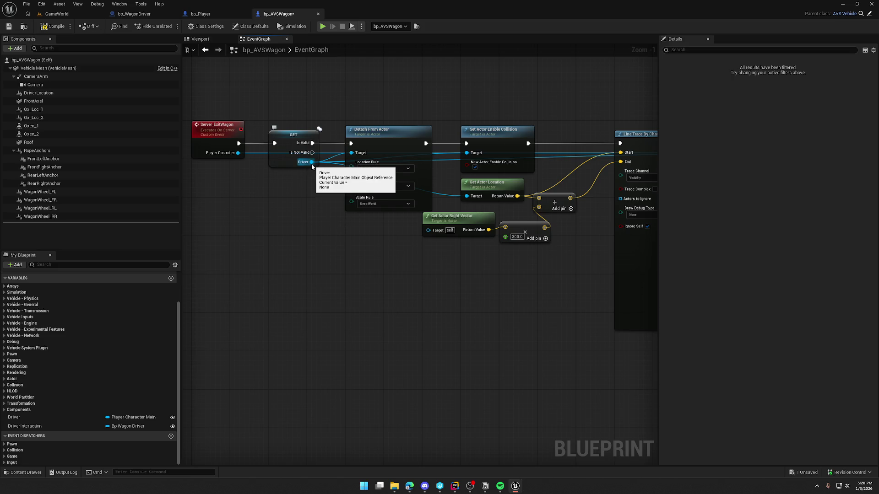
# Step: Add a custom event named MC_ExitWagon below the Server_ExitWagon chain
pyautogui.moveTo(201, 252); pyautogui.dragTo(251, 229)
pyautogui.rightClick(251, 229)
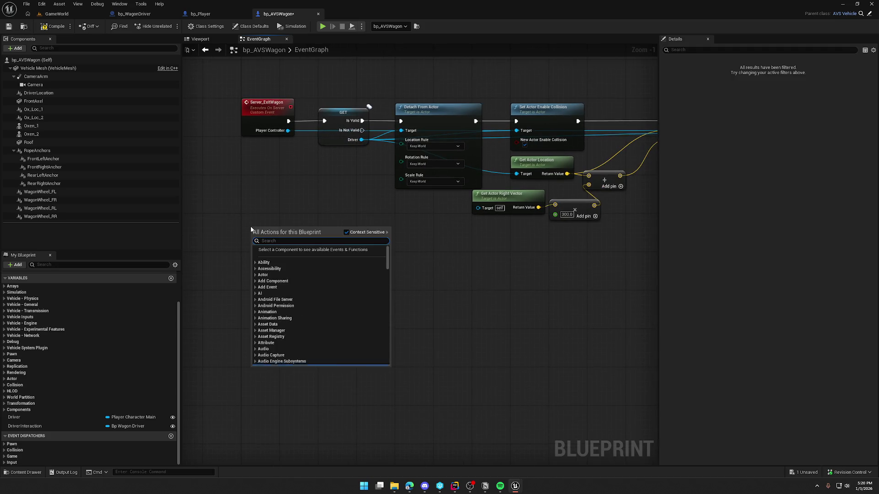
pyautogui.write('custom')
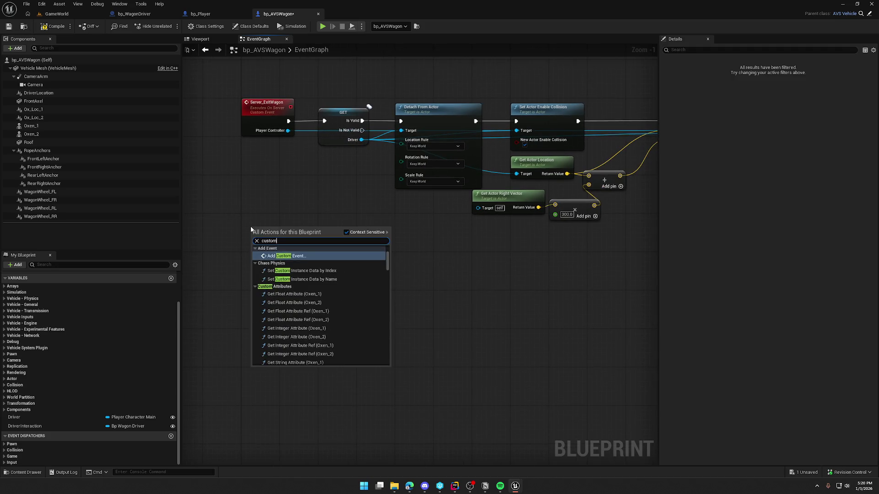
pyautogui.press('Return')
pyautogui.write('_ExitWagon')
pyautogui.press('Return')
pyautogui.click(812, 97)
# Step: Set MC_ExitWagon to replicate as a Reliable Multicast and move it lower in the graph
pyautogui.click(801, 109)
pyautogui.click(795, 104)
pyautogui.moveTo(217, 192); pyautogui.dragTo(217, 225)
pyautogui.click(325, 264)
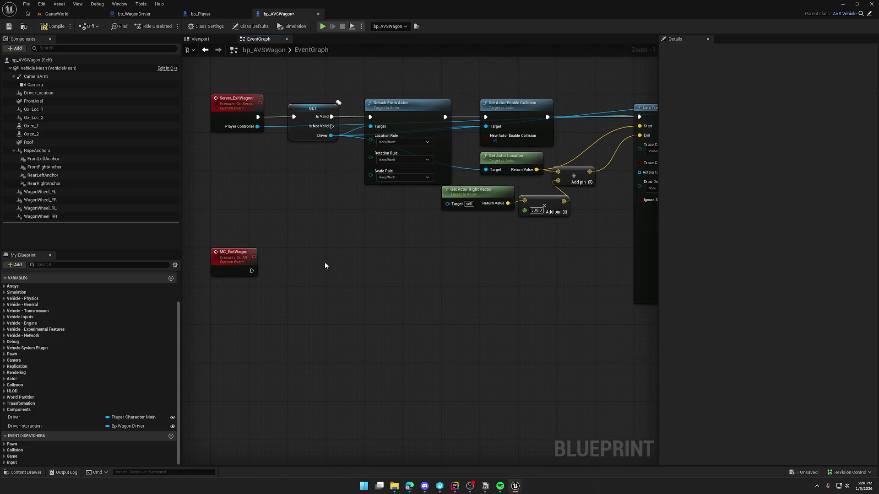
pyautogui.click(262, 261)
# Step: Add a 'Player' input of type Player Character Main to MC_ExitWagon, then compile and save
pyautogui.click(874, 140)
pyautogui.write('Player')
pyautogui.press('Return')
pyautogui.click(810, 149)
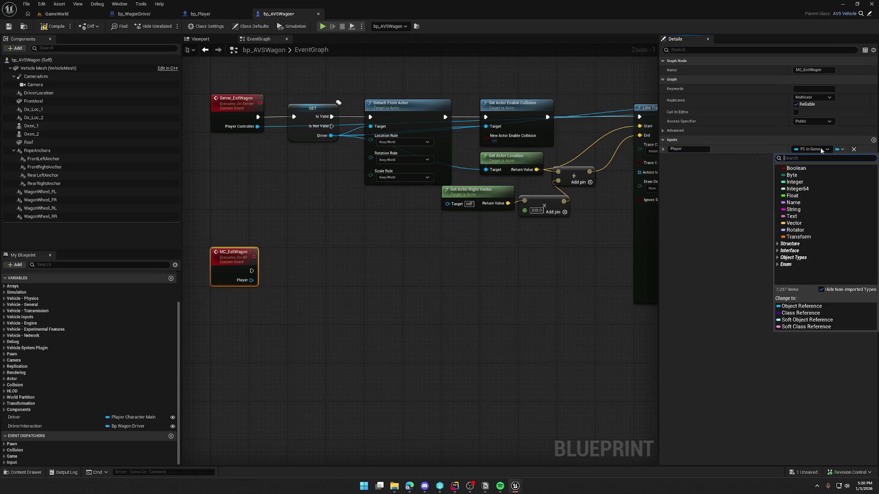
pyautogui.write('play')
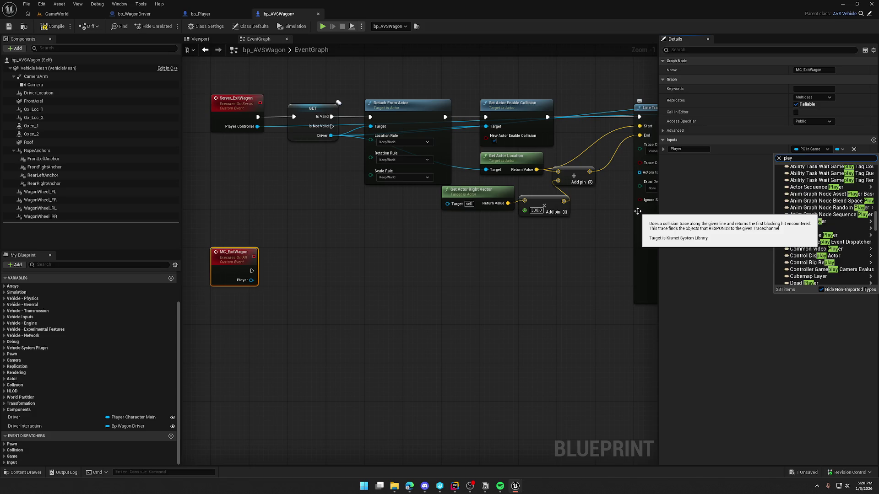
pyautogui.write('ercha')
pyautogui.moveTo(820, 178)
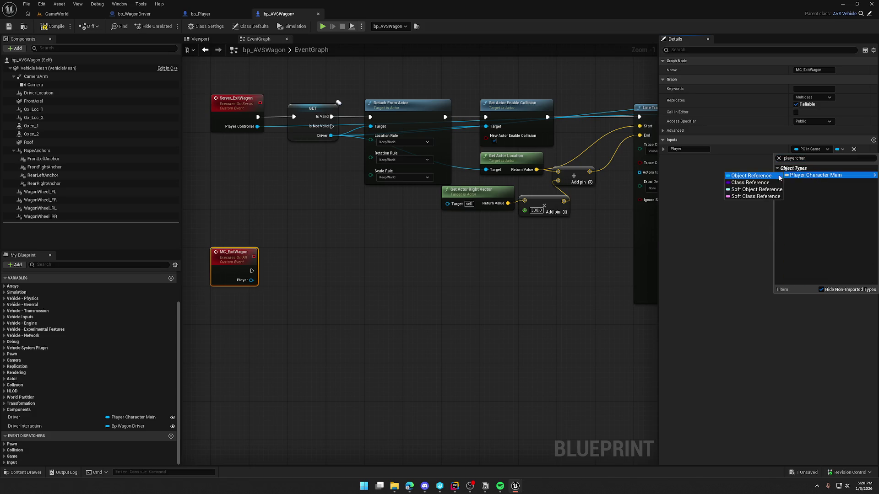
pyautogui.click(778, 175)
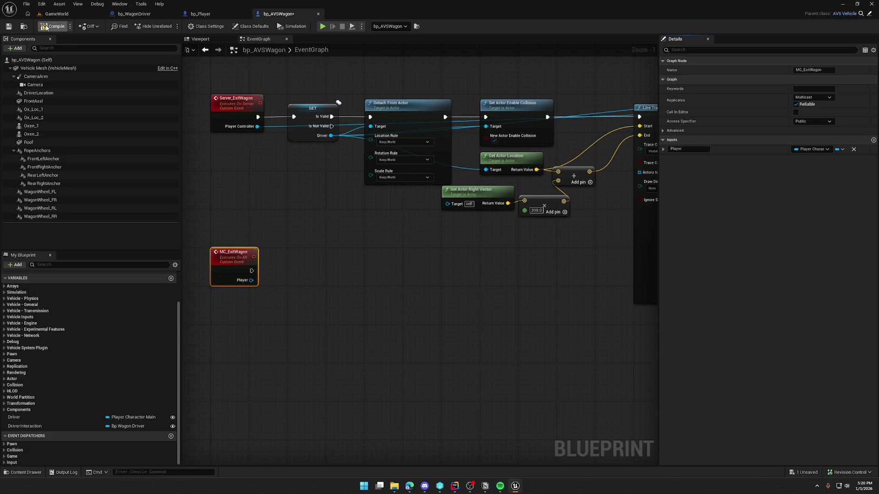
pyautogui.click(342, 290)
pyautogui.moveTo(341, 290)
pyautogui.mouseDown()
pyautogui.moveTo(350, 241)
pyautogui.moveTo(335, 289)
pyautogui.mouseUp()
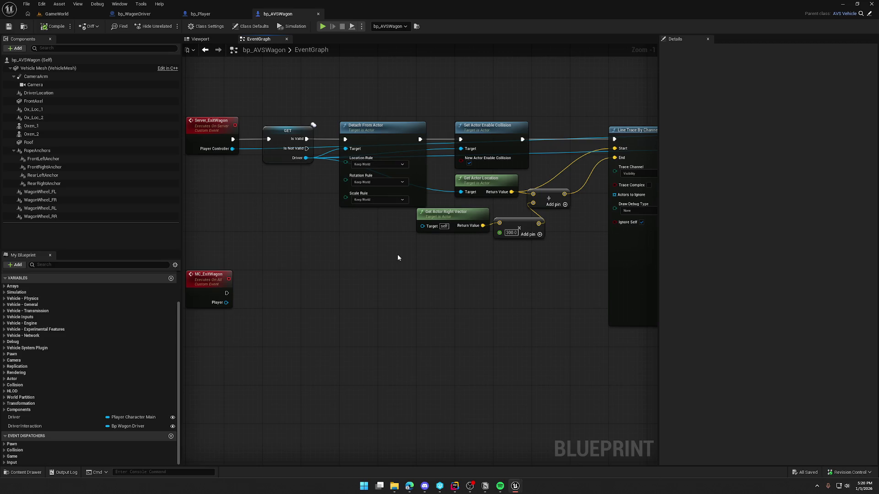
# Step: Disconnect Is Valid from Detach From Actor and move the detach-through-location nodes beside MC_ExitWagon
pyautogui.keyDown('alt'); pyautogui.click(347, 139); pyautogui.keyUp('alt')
pyautogui.scroll(-11, 502, 141)
pyautogui.scroll(8, 640, 124)
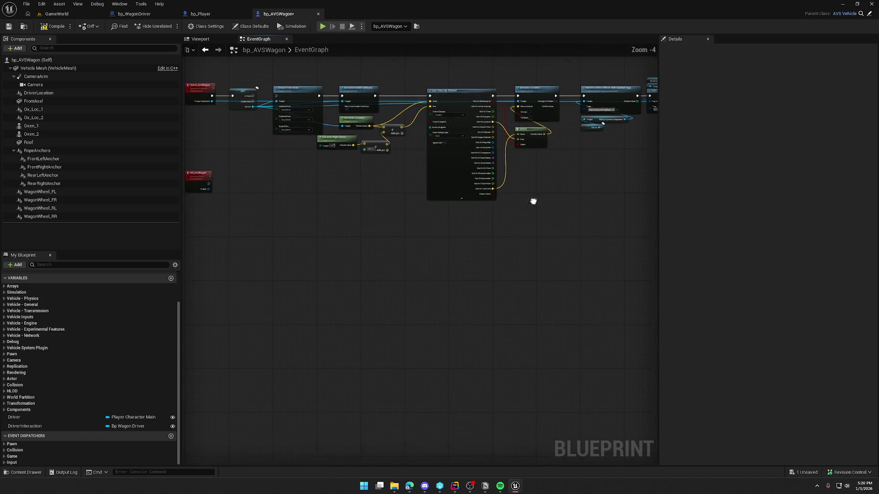
pyautogui.scroll(3, 516, 255)
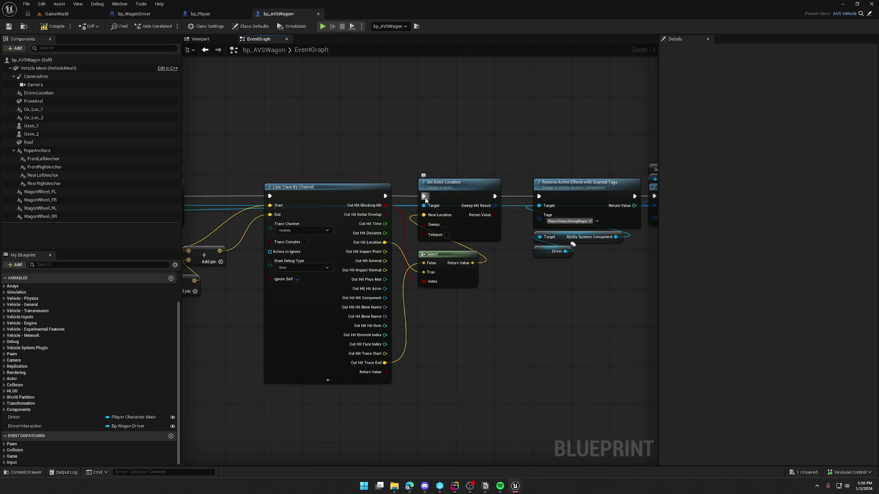
pyautogui.scroll(-1, 439, 305)
pyautogui.moveTo(447, 350); pyautogui.dragTo(531, 328)
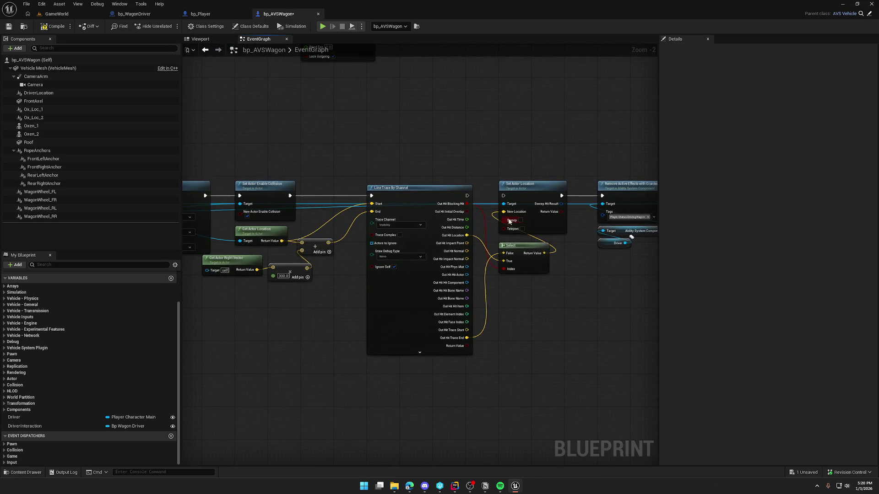
pyautogui.scroll(-2, 444, 356)
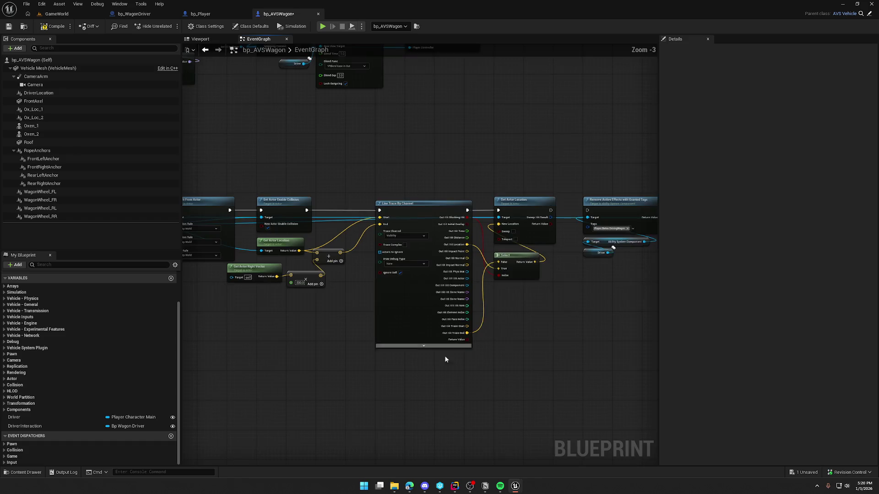
pyautogui.moveTo(334, 158); pyautogui.dragTo(582, 310)
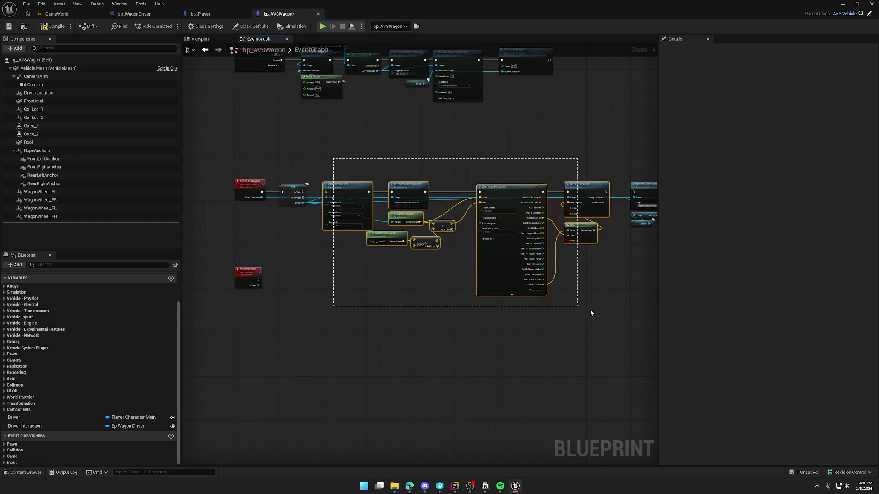
pyautogui.moveTo(374, 204)
pyautogui.mouseDown()
pyautogui.moveTo(342, 303)
pyautogui.moveTo(221, 272)
pyautogui.mouseUp()
# Step: Run MC_ExitWagon into Detach From Actor and feed Player into the collision, Get Actor Location and Set Actor Location targets
pyautogui.scroll(4, 295, 289)
pyautogui.moveTo(320, 285)
pyautogui.mouseDown()
pyautogui.moveTo(280, 257)
pyautogui.moveTo(331, 259)
pyautogui.moveTo(292, 259)
pyautogui.mouseUp()
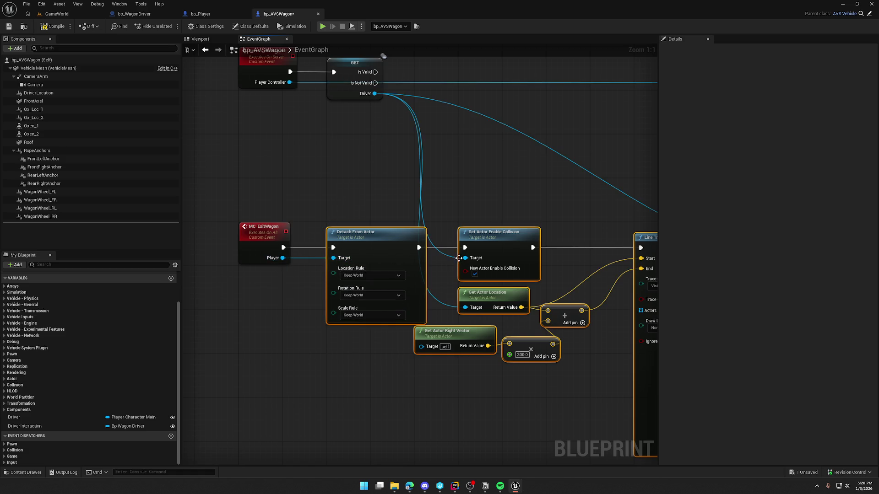
pyautogui.moveTo(465, 258); pyautogui.dragTo(282, 257)
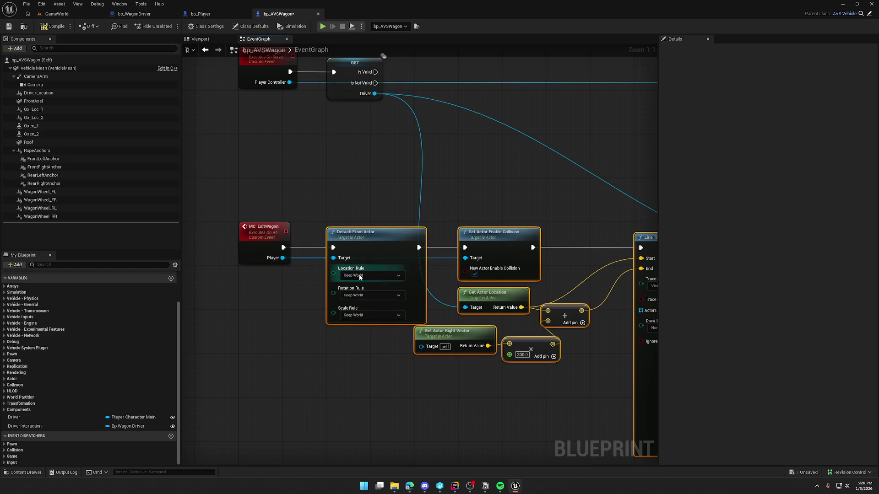
pyautogui.moveTo(470, 308)
pyautogui.mouseDown()
pyautogui.moveTo(304, 278)
pyautogui.moveTo(283, 258)
pyautogui.mouseUp()
pyautogui.moveTo(255, 377)
pyautogui.mouseDown()
pyautogui.moveTo(342, 378)
pyautogui.moveTo(192, 369)
pyautogui.moveTo(447, 314)
pyautogui.mouseUp()
pyautogui.scroll(-3, 242, 368)
pyautogui.moveTo(626, 246); pyautogui.dragTo(230, 243)
# Step: Call MC Exit Wagon after Is Valid in Server_ExitWagon, passing Driver as Player
pyautogui.moveTo(405, 168); pyautogui.dragTo(406, 219)
pyautogui.scroll(2, 335, 189)
pyautogui.moveTo(335, 189); pyautogui.dragTo(357, 225)
pyautogui.moveTo(310, 183)
pyautogui.mouseDown()
pyautogui.moveTo(360, 187)
pyautogui.moveTo(372, 167)
pyautogui.mouseUp()
pyautogui.write('mc exit')
pyautogui.press('Return')
pyautogui.moveTo(356, 206); pyautogui.dragTo(309, 204)
# Step: Move the tag and Possess node group left to sit right after MC Exit Wagon
pyautogui.scroll(-5, 353, 260)
pyautogui.moveTo(348, 274); pyautogui.dragTo(218, 256)
pyautogui.moveTo(408, 170); pyautogui.dragTo(655, 252)
pyautogui.moveTo(262, 197); pyautogui.dragTo(446, 220)
pyautogui.moveTo(623, 226); pyautogui.dragTo(392, 210)
pyautogui.scroll(4, 392, 210)
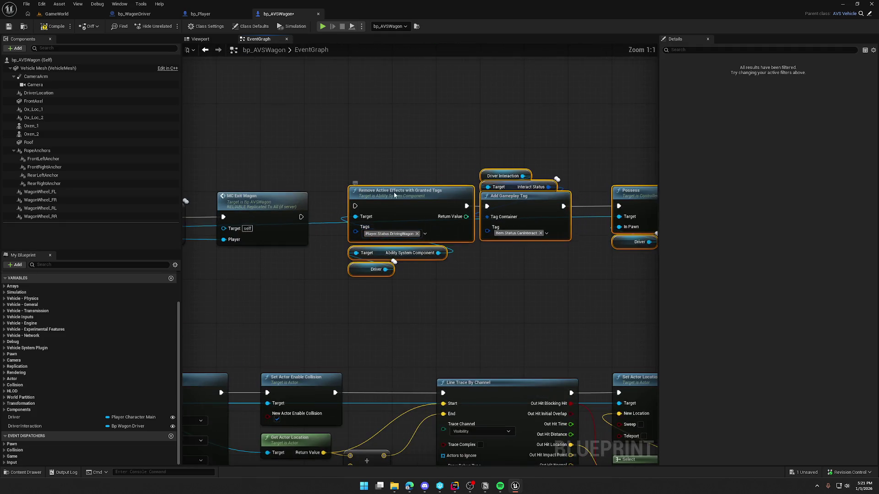
pyautogui.click(341, 222)
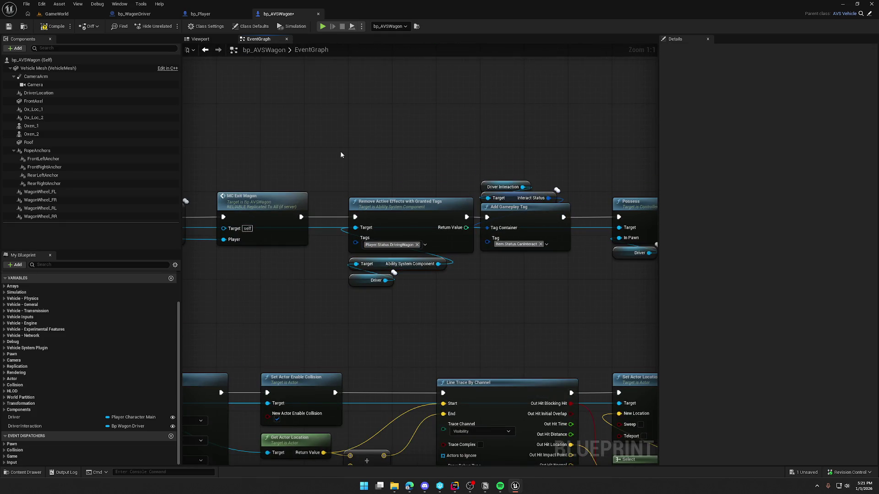
pyautogui.scroll(-2, 464, 272)
pyautogui.scroll(-1, 464, 271)
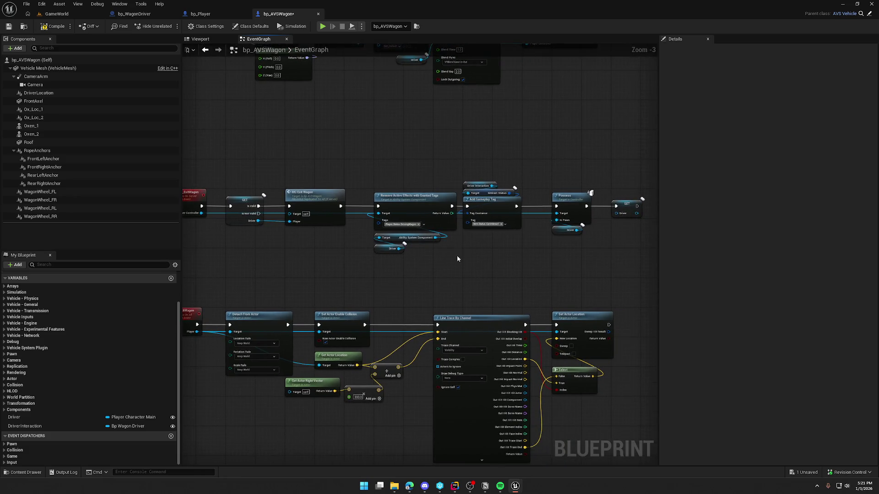
# Step: Compile and save the wagon blueprint, then start a multiplayer test in GameWorld
pyautogui.click(56, 23)
pyautogui.click(57, 14)
pyautogui.click(170, 26)
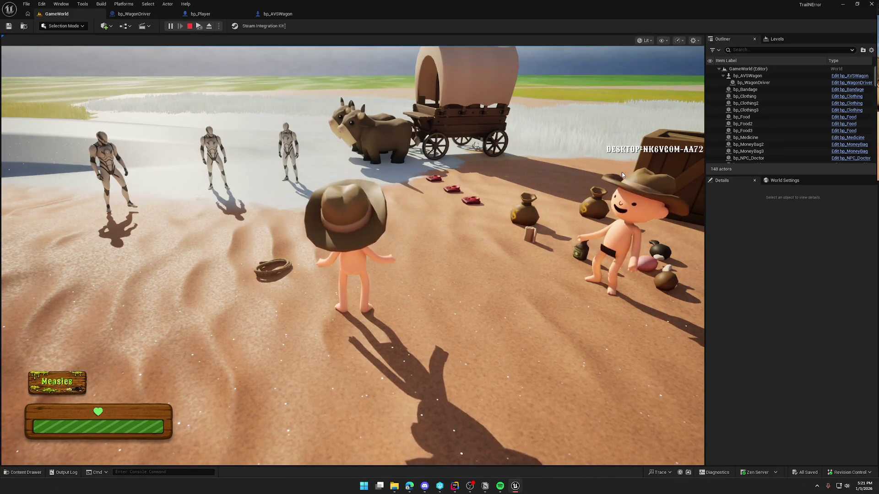
pyautogui.click(621, 172)
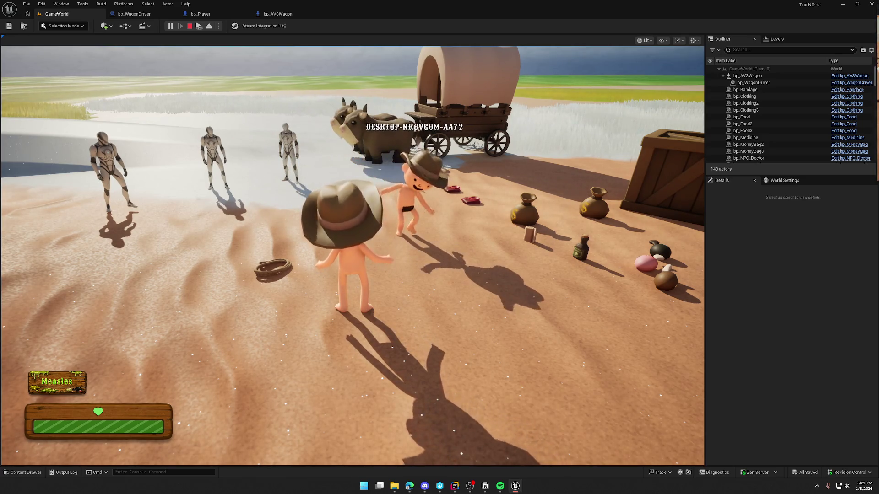
# Step: Walk the character over to the wagon and get in as driver with E
pyautogui.press('super')
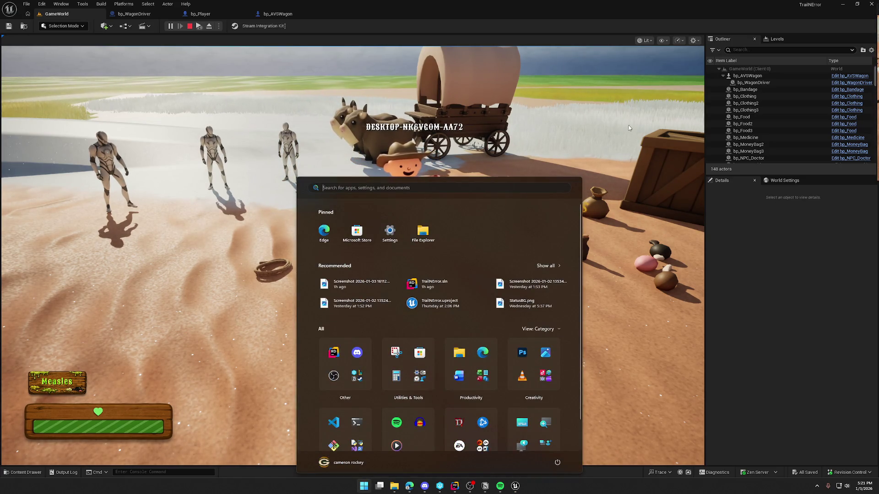
pyautogui.click(537, 126)
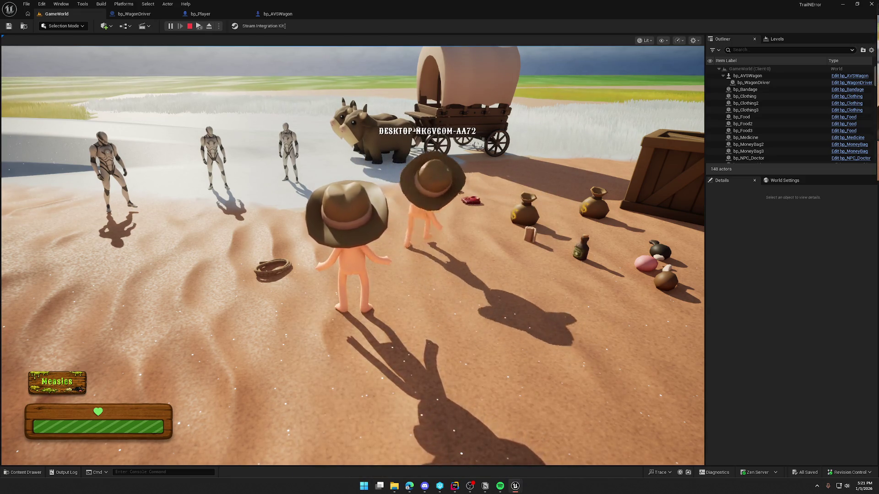
pyautogui.press('super')
pyautogui.press('super')
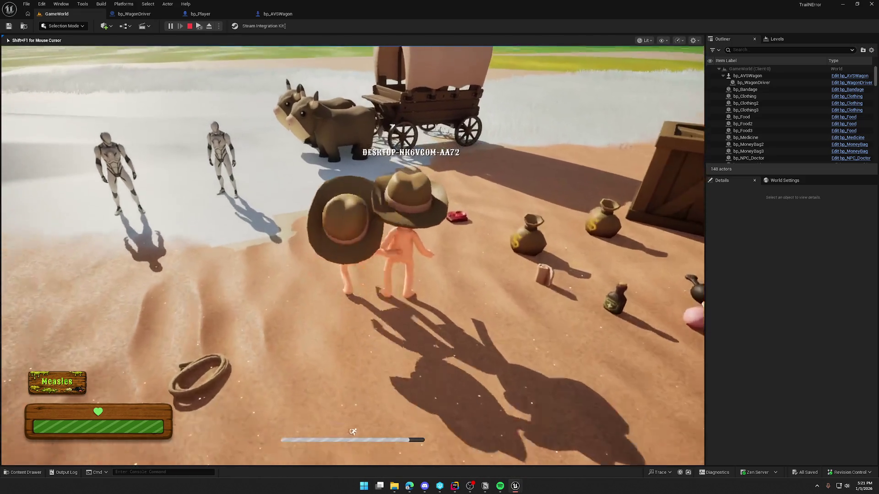
pyautogui.press('w')
pyautogui.hotkey('shift', 'F1')
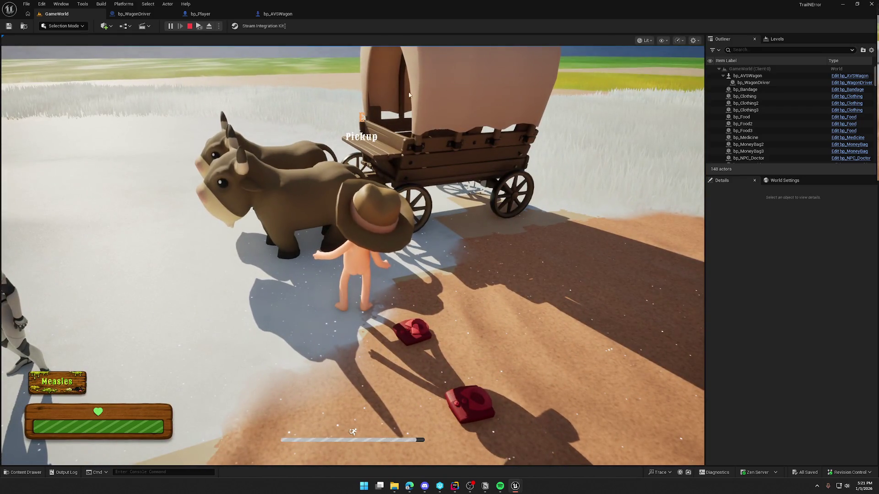
pyautogui.click(422, 169)
pyautogui.press('e')
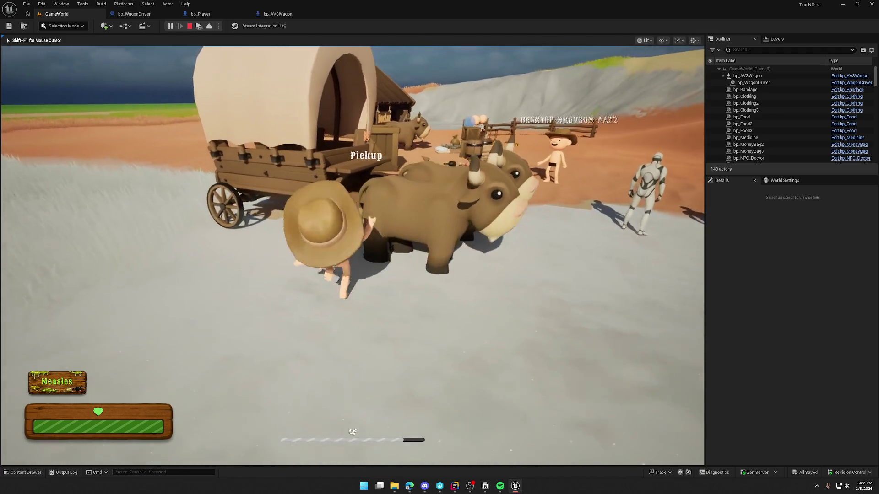
pyautogui.press('e')
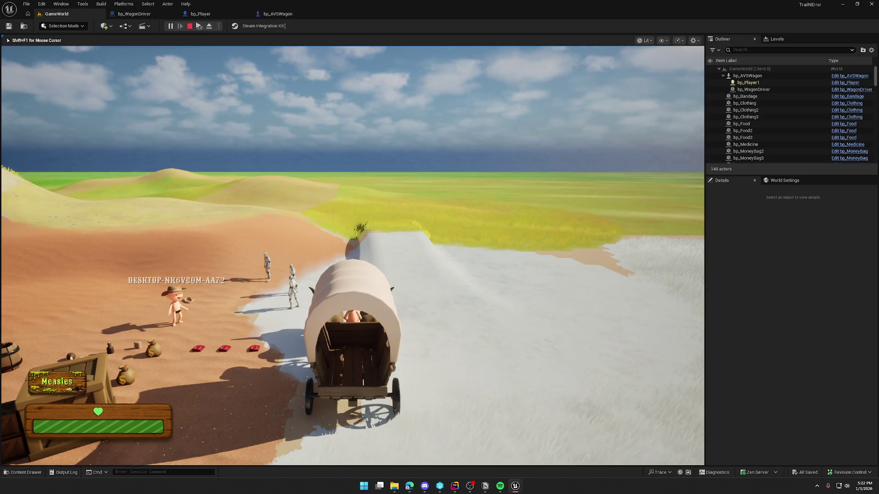
# Step: Exit the wagon with E, walk away from it, then stop the play test
pyautogui.press('e')
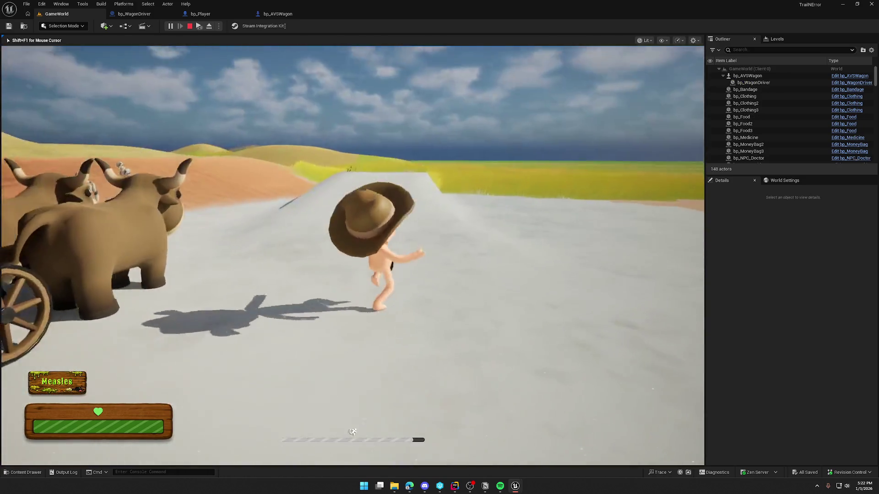
pyautogui.hotkey('shift', 'w')
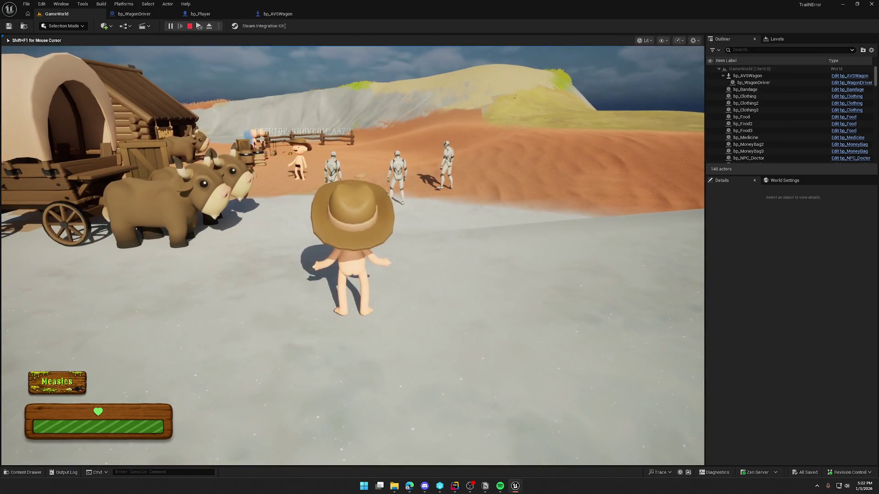
pyautogui.press('d')
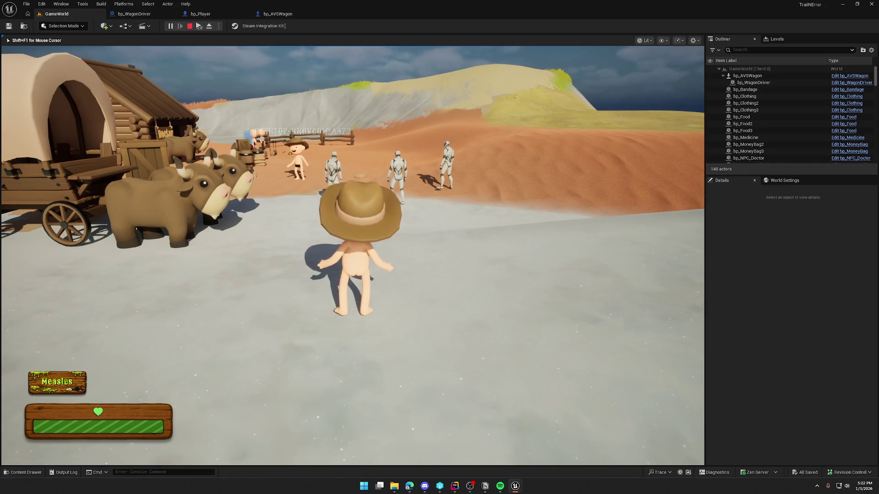
pyautogui.press('a')
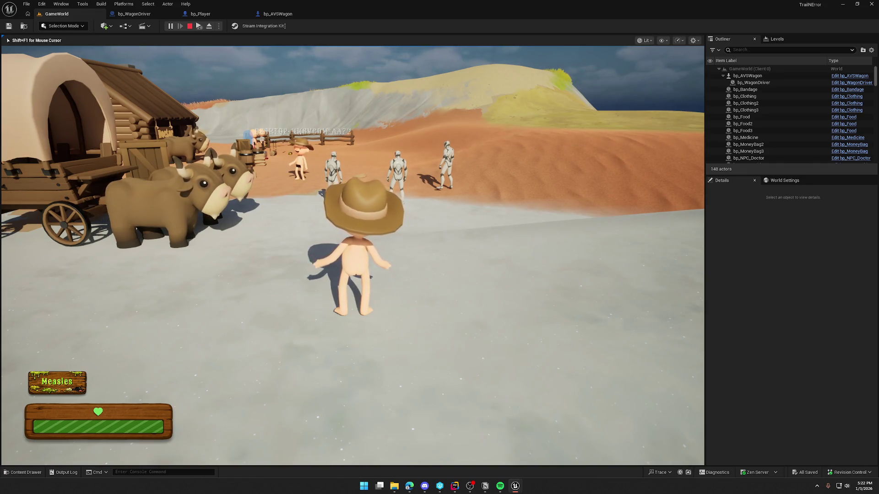
pyautogui.press('Escape')
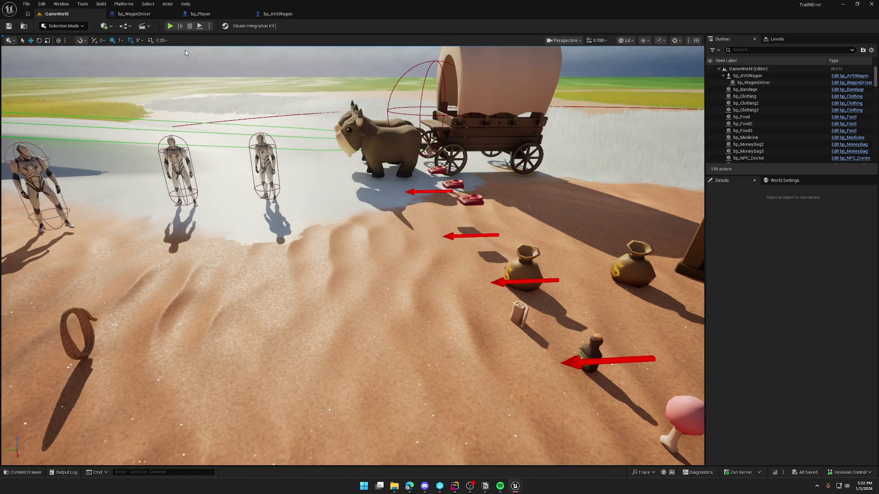
# Step: Open bp_WagonDriver and pan through BP_Interact to the Possess and MC Update Driver State nodes
pyautogui.click(137, 14)
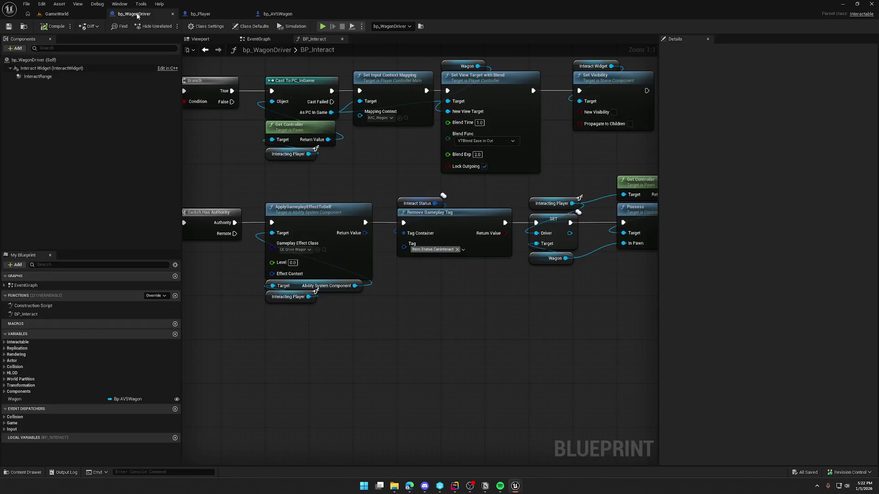
pyautogui.scroll(-2, 458, 222)
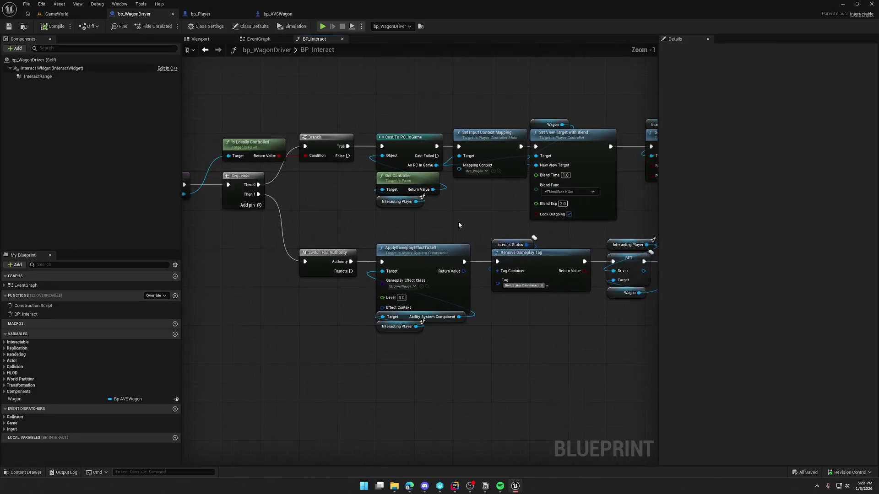
pyautogui.moveTo(450, 206)
pyautogui.mouseDown()
pyautogui.moveTo(366, 171)
pyautogui.moveTo(448, 288)
pyautogui.mouseUp()
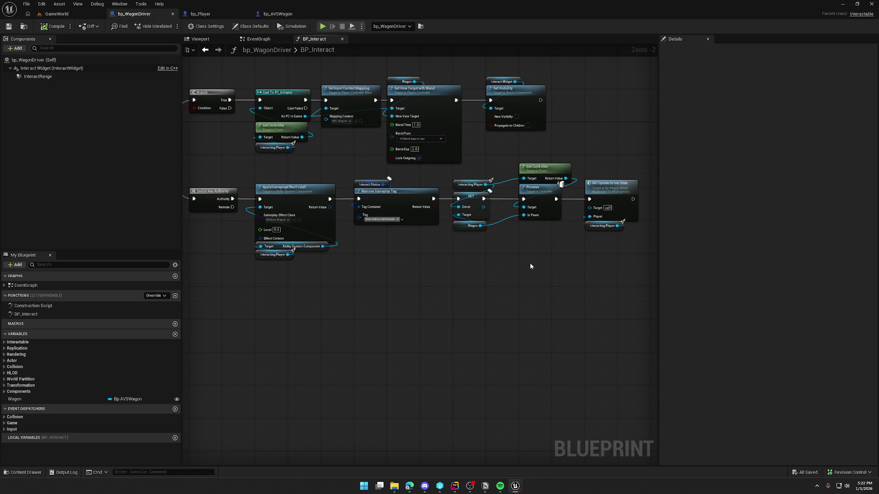
pyautogui.moveTo(530, 263); pyautogui.dragTo(439, 261)
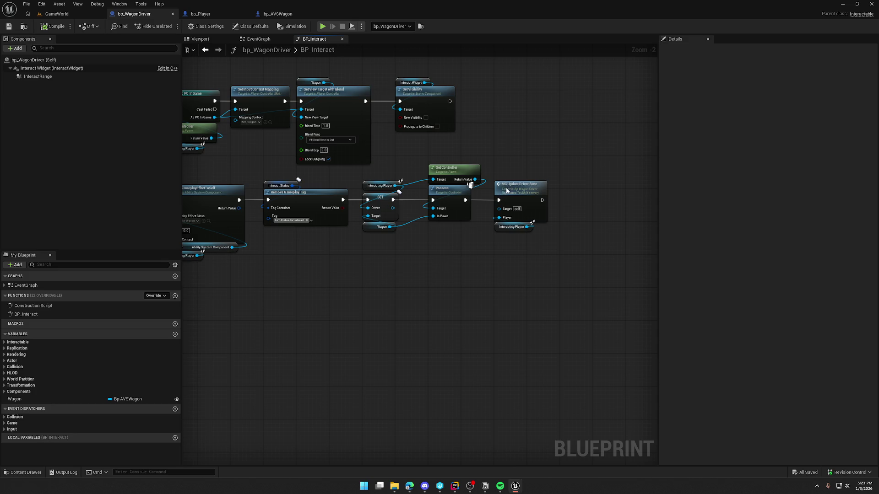
# Step: Jump to the MC_UpdateDriverState event and inspect its Driver Location and attach node rules
pyautogui.doubleClick(504, 214)
pyautogui.moveTo(308, 101)
pyautogui.mouseDown()
pyautogui.moveTo(335, 225)
pyautogui.moveTo(365, 127)
pyautogui.moveTo(525, 276)
pyautogui.moveTo(534, 309)
pyautogui.mouseUp()
pyautogui.click(534, 309)
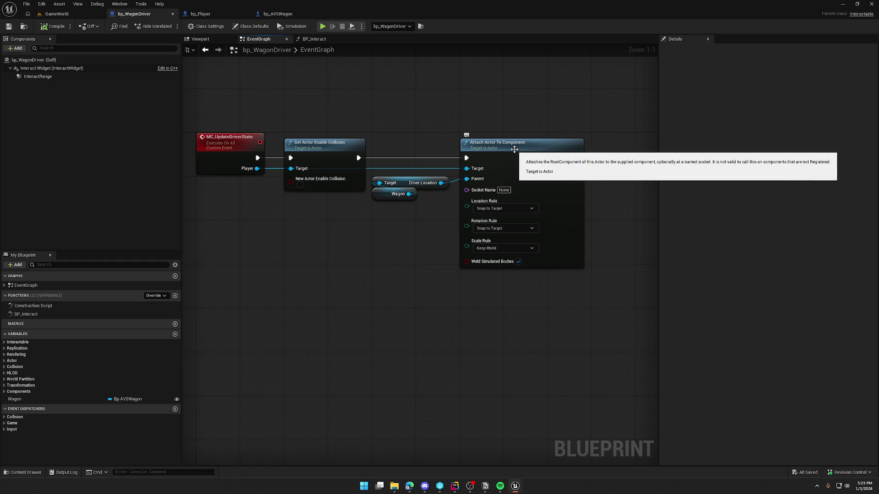
pyautogui.click(398, 182)
pyautogui.click(401, 104)
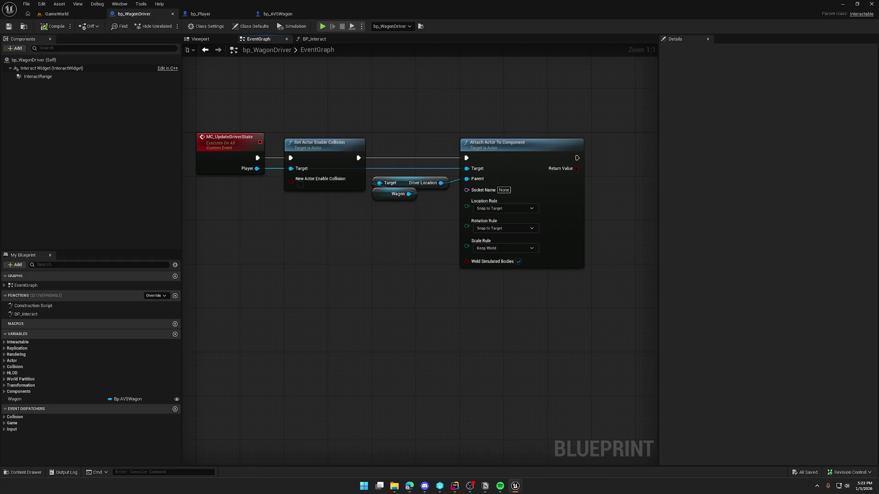
pyautogui.moveTo(418, 240); pyautogui.dragTo(353, 230)
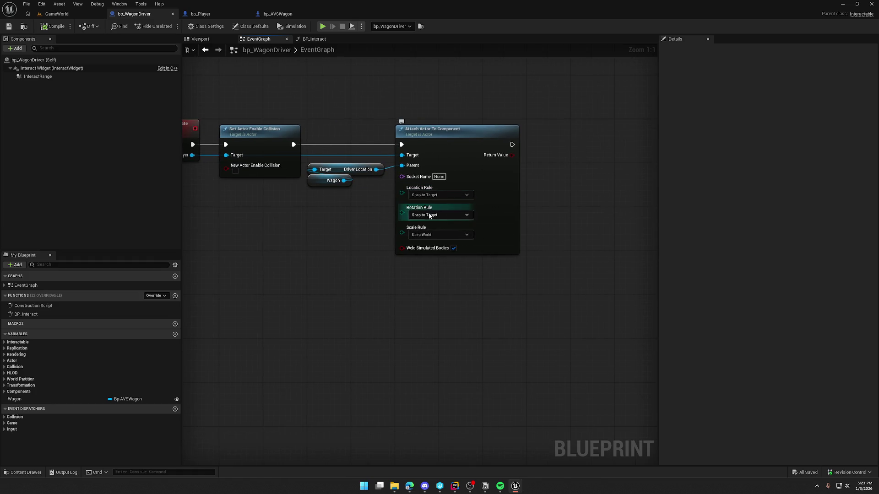
pyautogui.moveTo(568, 227)
pyautogui.mouseDown()
pyautogui.moveTo(464, 233)
pyautogui.moveTo(542, 236)
pyautogui.mouseUp()
pyautogui.scroll(-1, 542, 236)
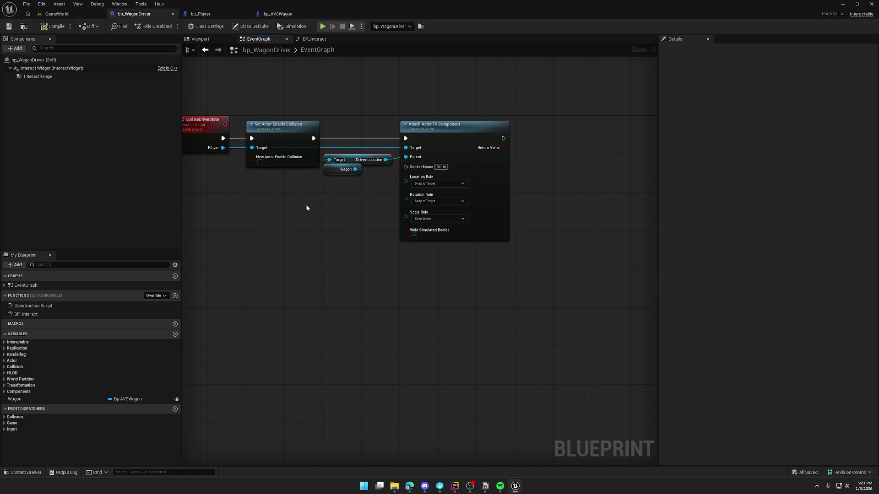
pyautogui.moveTo(306, 204); pyautogui.dragTo(336, 206)
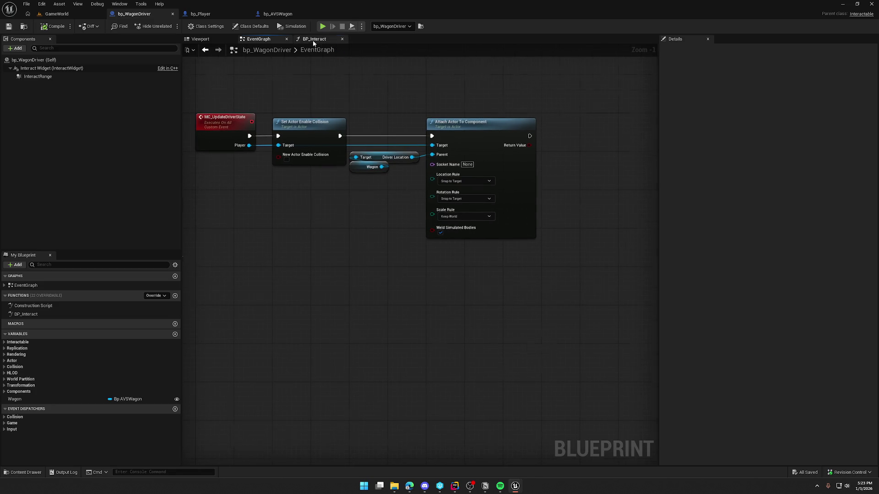
# Step: Go back to the BP_Interact function graph, glance at bp_Player, and return to bp_WagonDriver
pyautogui.click(313, 39)
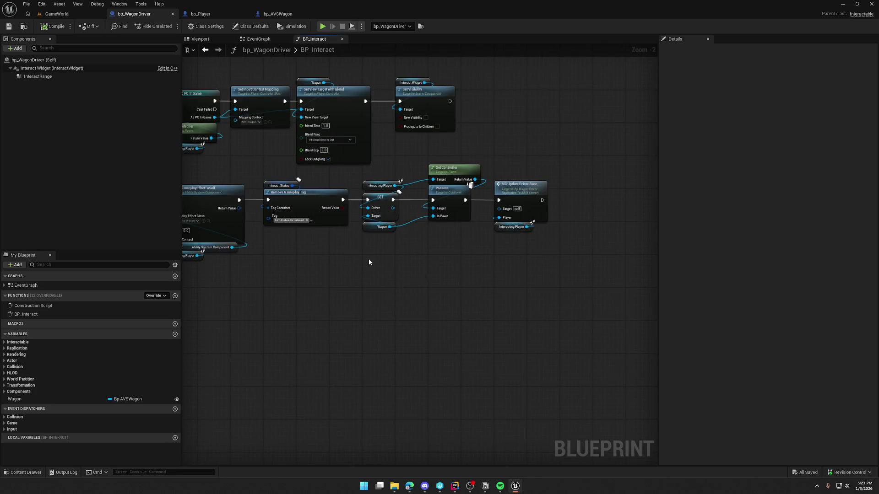
pyautogui.moveTo(369, 262); pyautogui.dragTo(472, 254)
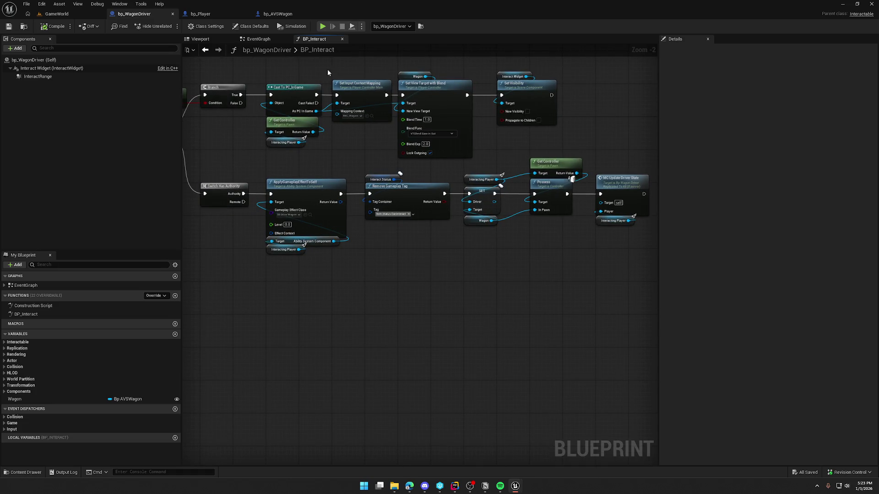
pyautogui.click(226, 13)
pyautogui.click(138, 14)
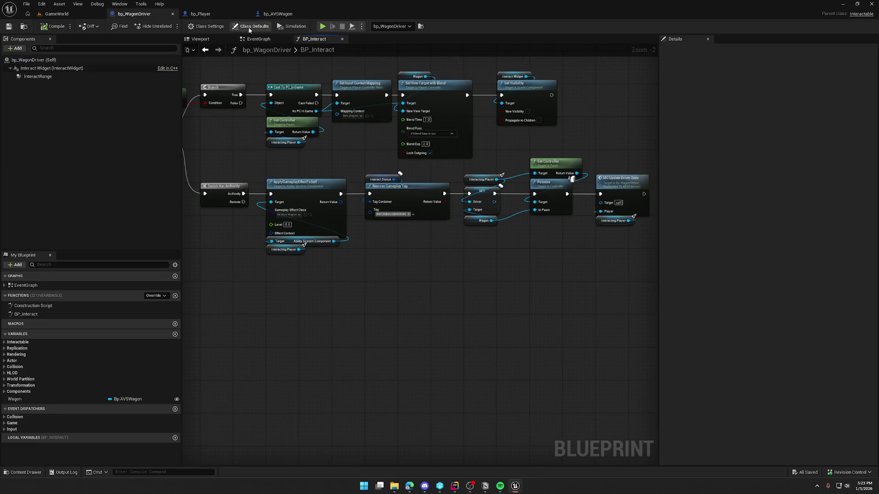
# Step: Add a Print String node after Attach Actor To Component in bp_WagonDriver, then compile and save
pyautogui.click(257, 39)
pyautogui.moveTo(493, 138)
pyautogui.mouseDown()
pyautogui.moveTo(559, 141)
pyautogui.moveTo(554, 134)
pyautogui.mouseUp()
pyautogui.write('print string')
pyautogui.press('Return')
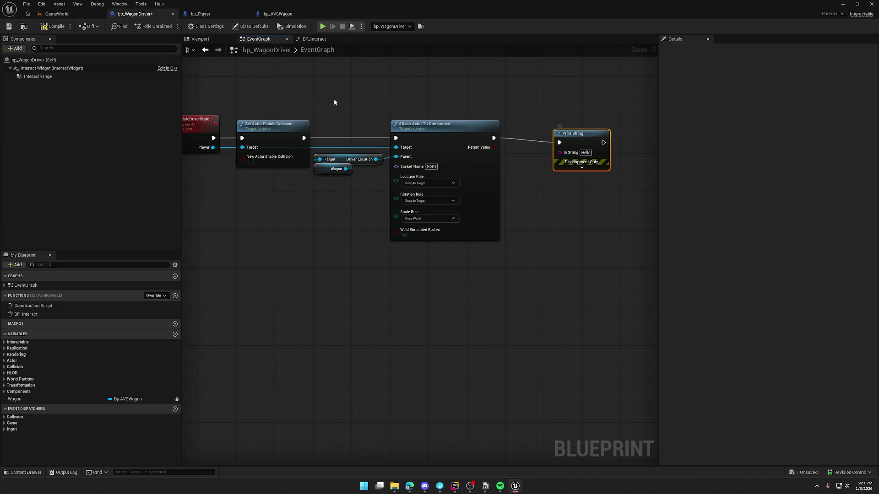
pyautogui.click(55, 26)
# Step: Play-test GameWorld to see Hello print on client and server, then return to bp_WagonDriver
pyautogui.click(57, 13)
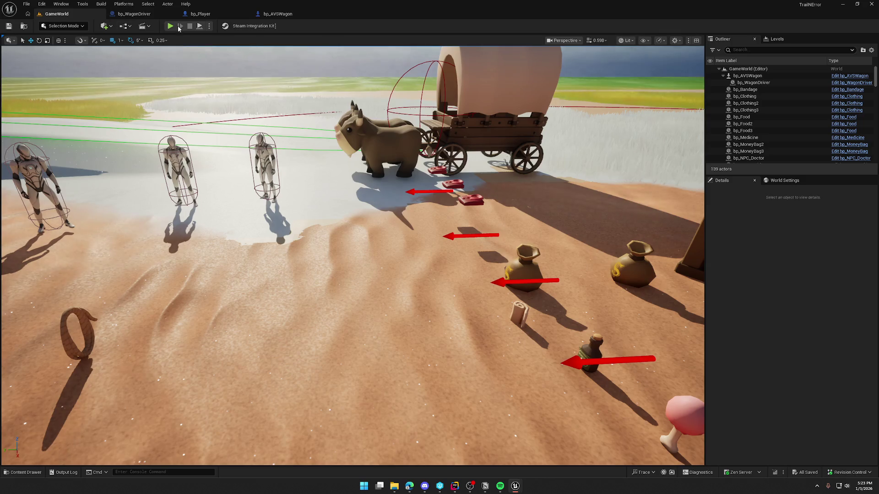
pyautogui.hotkey('alt', 'p')
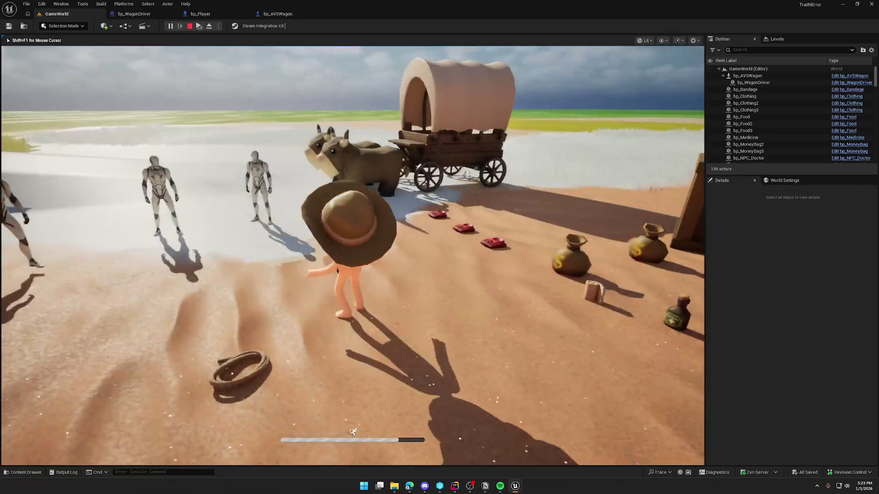
pyautogui.press('super')
pyautogui.click(347, 142)
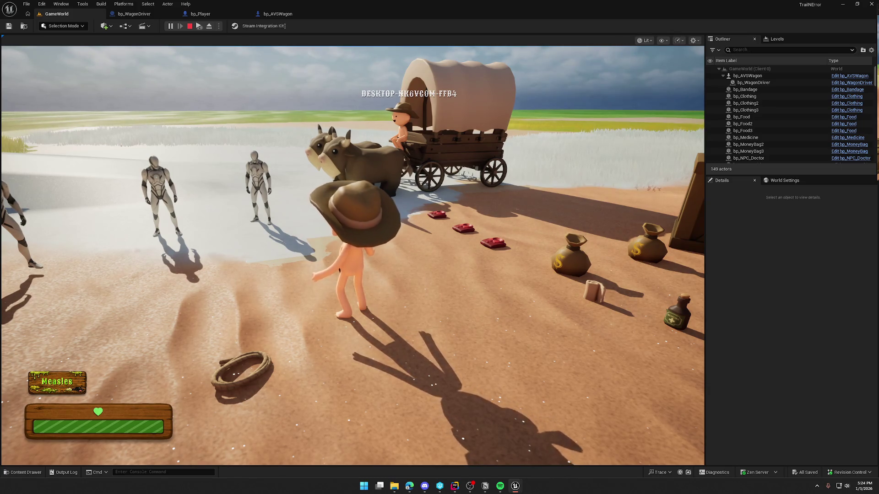
pyautogui.press('Escape')
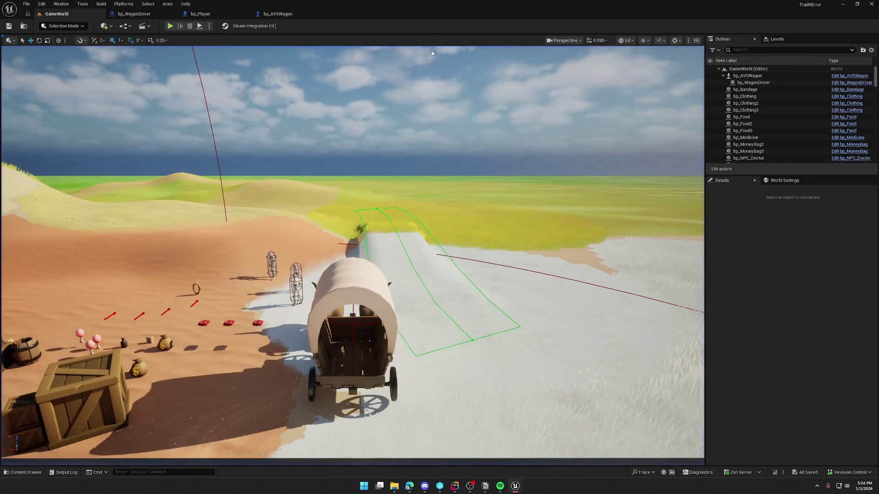
pyautogui.click(132, 13)
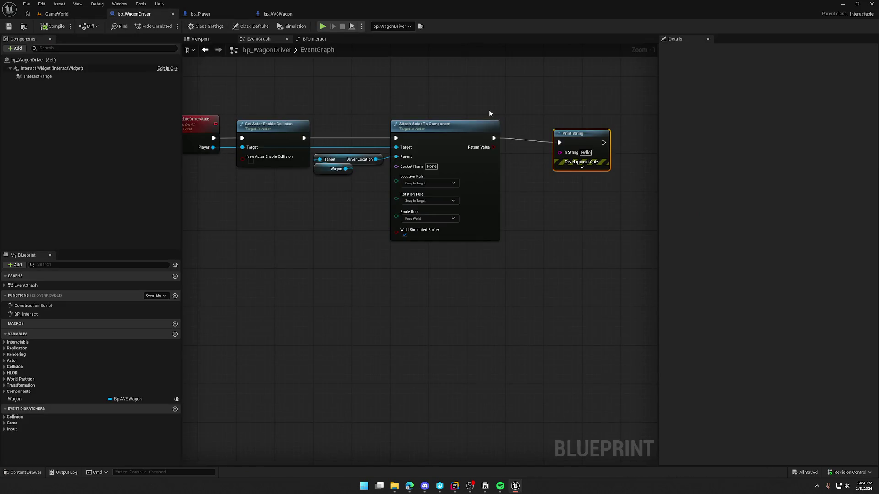
# Step: Delete the Hello Print String node that follows Attach Actor To Component
pyautogui.moveTo(239, 111); pyautogui.dragTo(527, 259)
pyautogui.click(567, 254)
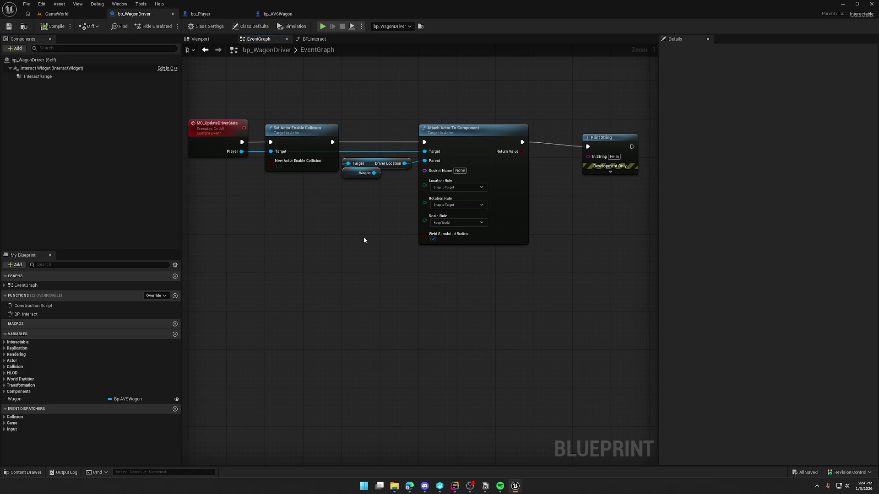
pyautogui.moveTo(218, 89)
pyautogui.mouseDown()
pyautogui.moveTo(380, 193)
pyautogui.moveTo(538, 264)
pyautogui.mouseUp()
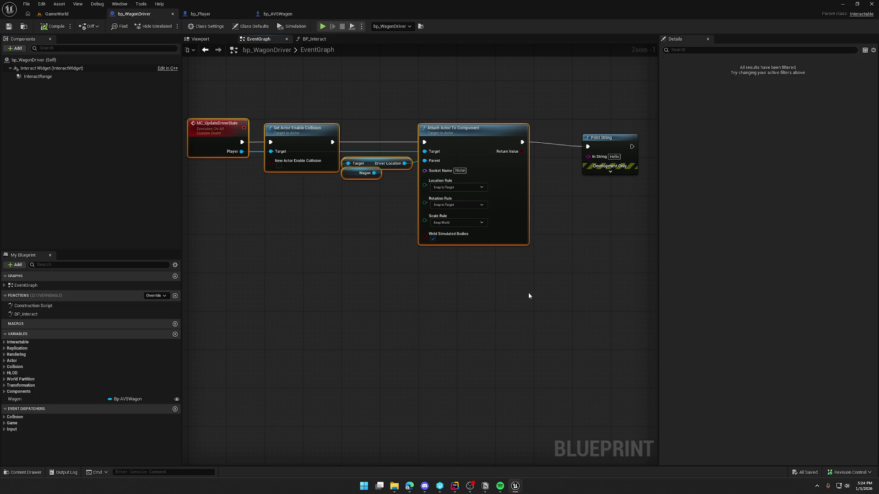
pyautogui.moveTo(529, 295); pyautogui.dragTo(480, 309)
pyautogui.click(565, 151)
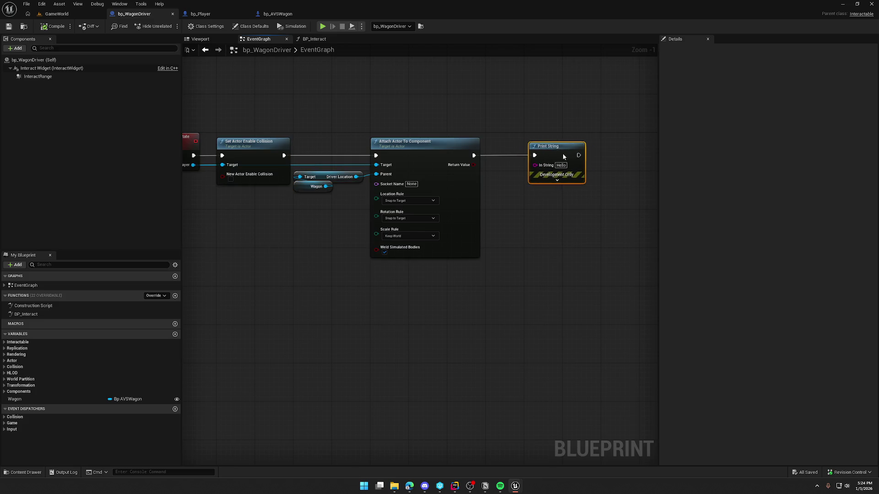
pyautogui.moveTo(512, 242); pyautogui.dragTo(554, 247)
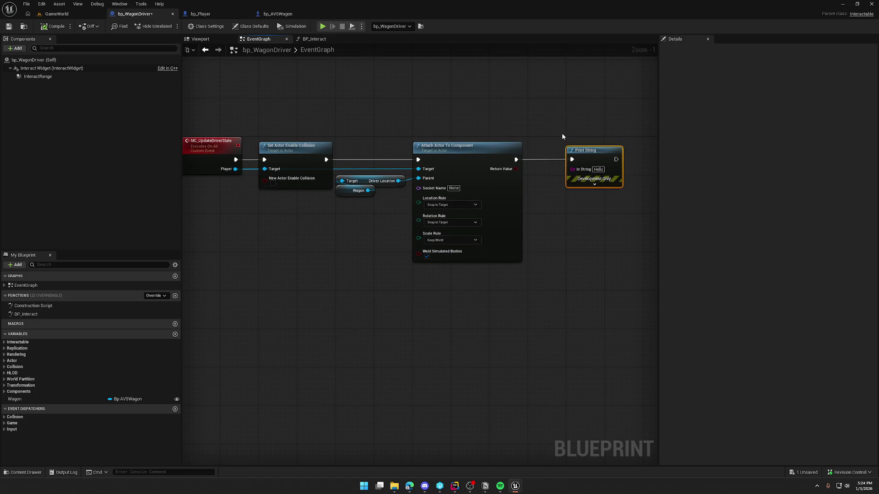
pyautogui.press('Delete')
pyautogui.moveTo(245, 115); pyautogui.dragTo(548, 306)
pyautogui.click(527, 311)
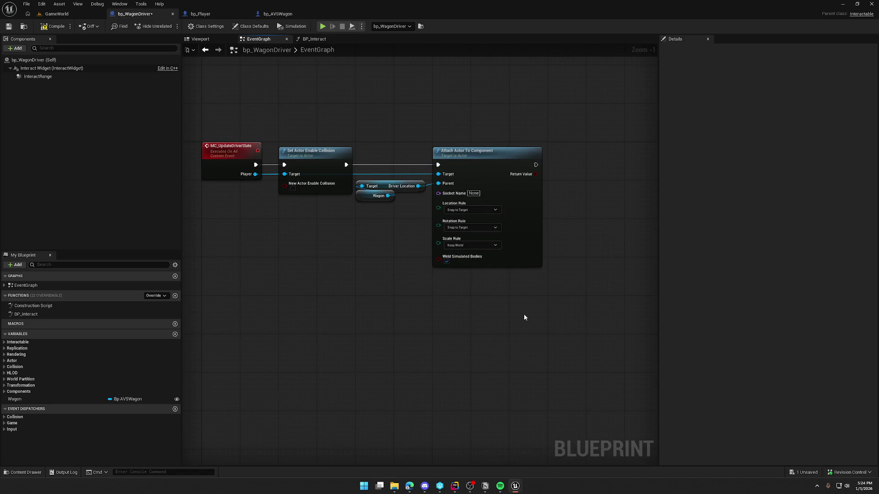
# Step: Check bp_Player's Class Defaults, then go back to bp_WagonDriver's event graph
pyautogui.click(200, 14)
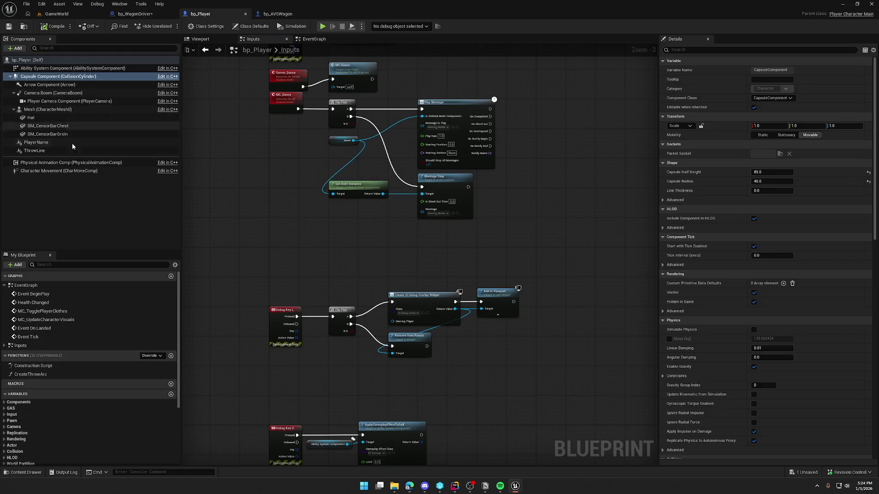
pyautogui.click(28, 60)
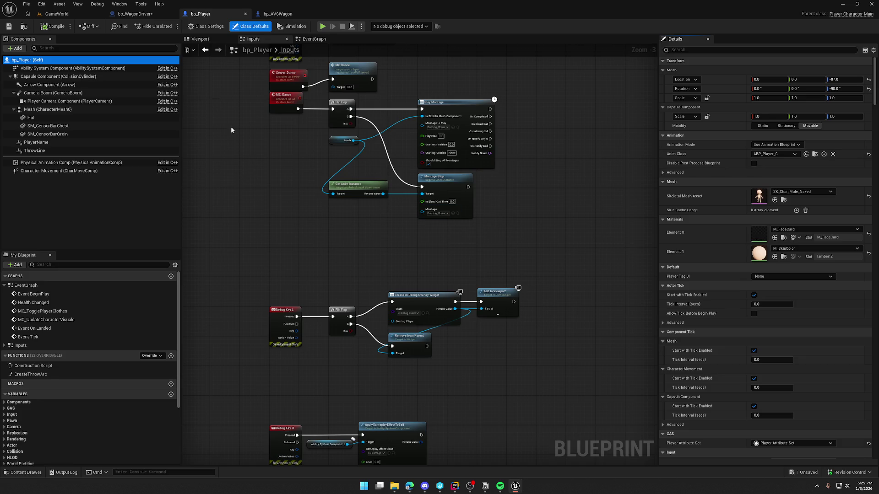
pyautogui.click(135, 14)
pyautogui.moveTo(256, 107); pyautogui.dragTo(550, 283)
pyautogui.click(275, 273)
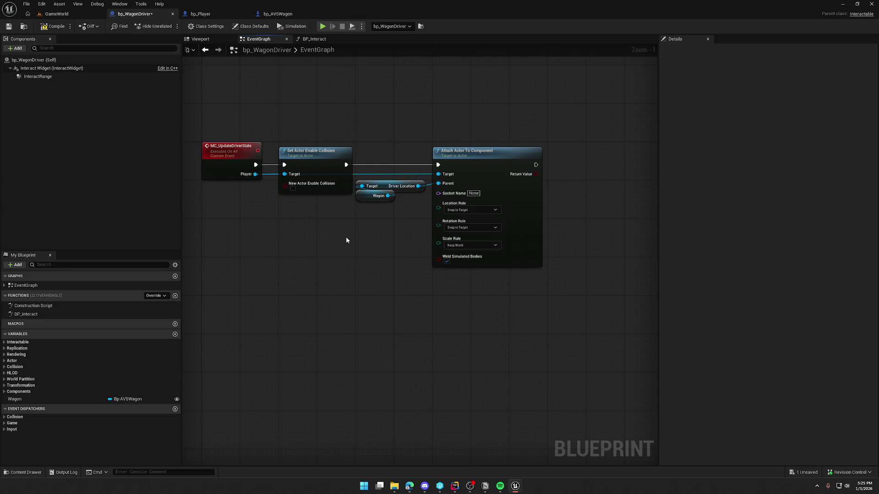
# Step: Inspect the collision, driver location and wagon attach nodes in bp_WagonDriver's event graph
pyautogui.moveTo(287, 120)
pyautogui.mouseDown()
pyautogui.moveTo(440, 266)
pyautogui.moveTo(520, 255)
pyautogui.moveTo(535, 323)
pyautogui.moveTo(569, 324)
pyautogui.moveTo(572, 334)
pyautogui.moveTo(562, 322)
pyautogui.mouseUp()
pyautogui.click(339, 292)
pyautogui.moveTo(344, 222); pyautogui.dragTo(374, 240)
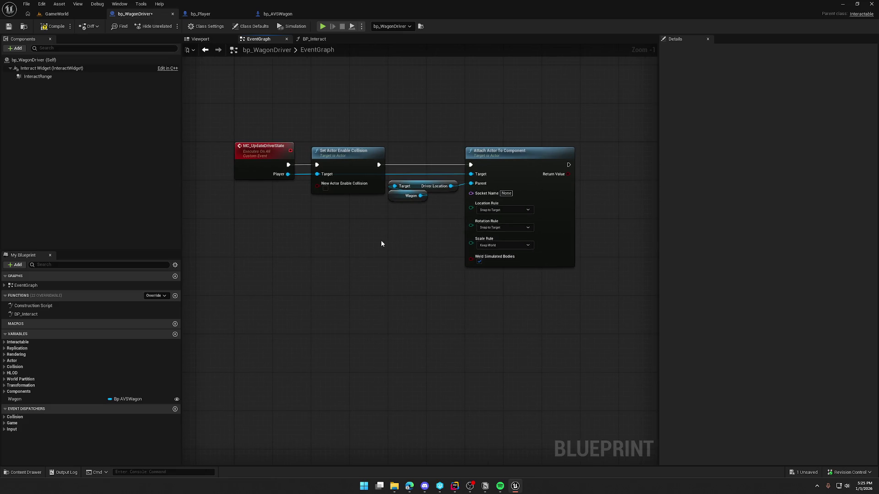
pyautogui.moveTo(300, 114)
pyautogui.mouseDown()
pyautogui.moveTo(601, 323)
pyautogui.moveTo(609, 318)
pyautogui.mouseUp()
pyautogui.click(366, 251)
pyautogui.moveTo(373, 237); pyautogui.dragTo(355, 262)
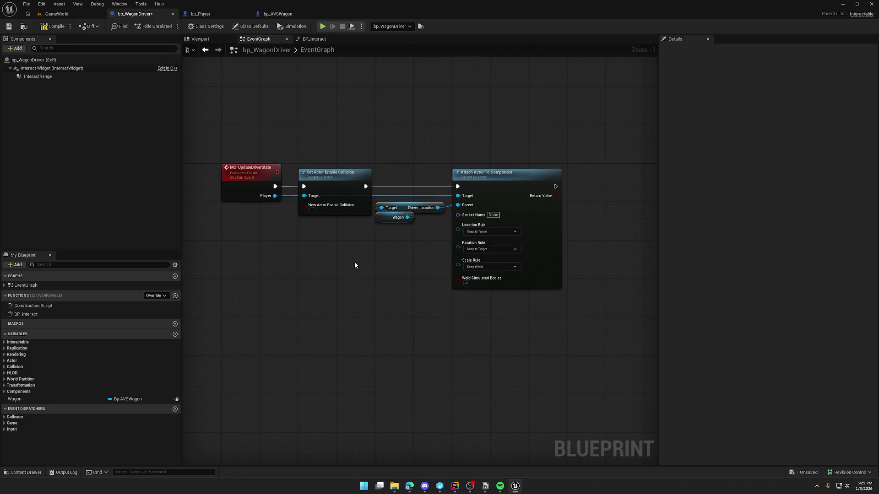
# Step: Reselect the collision and attach node chain once more, then switch to bp_Player
pyautogui.moveTo(296, 141); pyautogui.dragTo(619, 361)
pyautogui.moveTo(254, 128)
pyautogui.mouseDown()
pyautogui.moveTo(548, 317)
pyautogui.moveTo(559, 313)
pyautogui.mouseUp()
pyautogui.click(361, 261)
pyautogui.moveTo(320, 138); pyautogui.dragTo(579, 316)
pyautogui.moveTo(352, 273)
pyautogui.mouseDown()
pyautogui.moveTo(313, 257)
pyautogui.moveTo(354, 263)
pyautogui.mouseUp()
pyautogui.click(354, 263)
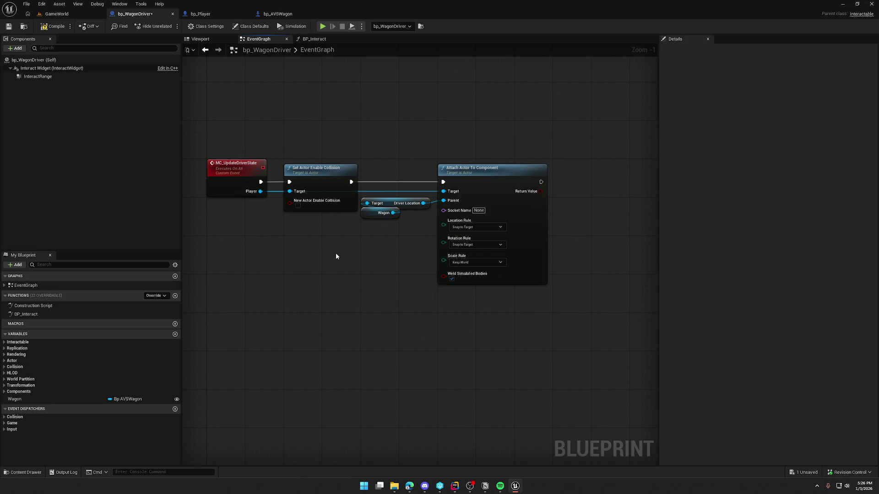
pyautogui.click(206, 15)
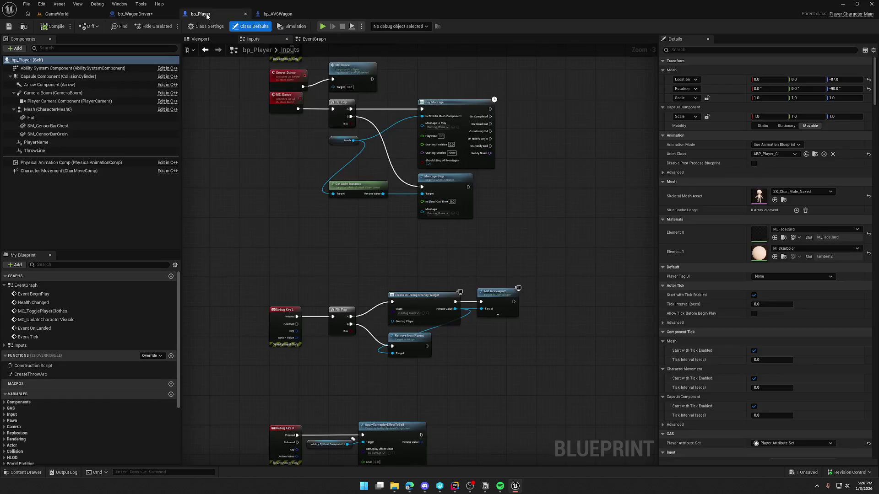
# Step: Delete the Debug Key U gameplay-effect nodes from bp_Player's Inputs graph
pyautogui.moveTo(257, 214); pyautogui.dragTo(259, 171)
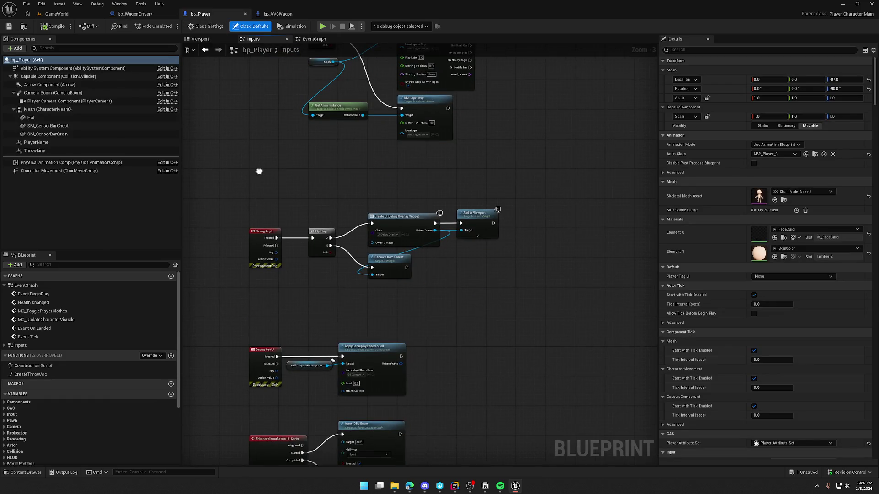
pyautogui.scroll(2, 274, 221)
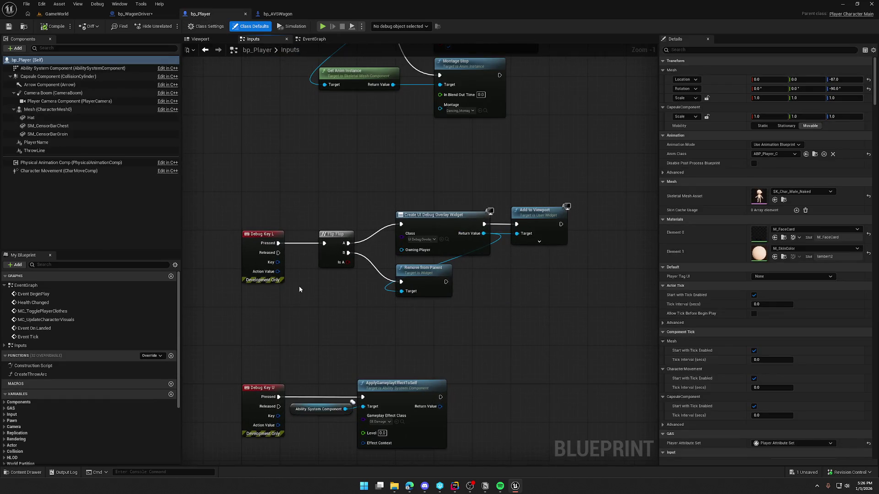
pyautogui.scroll(-2, 326, 168)
pyautogui.scroll(1, 326, 169)
pyautogui.moveTo(237, 203); pyautogui.dragTo(448, 296)
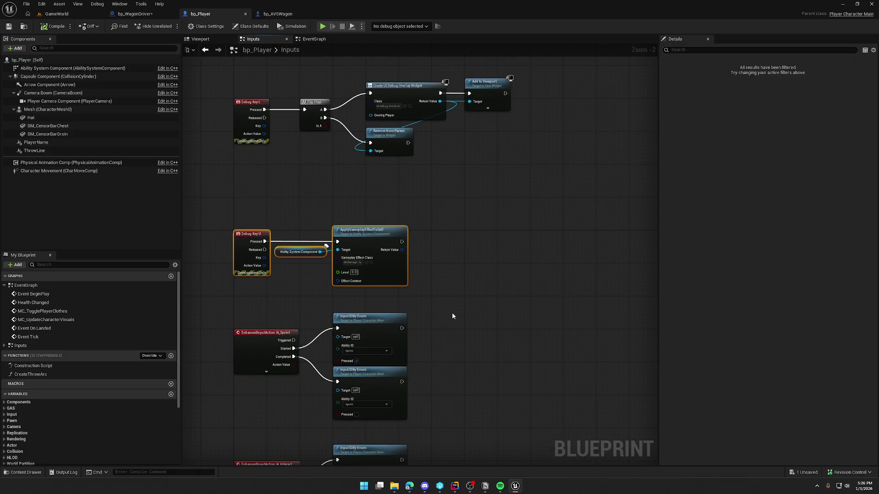
pyautogui.press('Delete')
# Step: Review the Interact, DropItem, Debug Key L and dance input chains and save bp_Player
pyautogui.moveTo(515, 336)
pyautogui.mouseDown()
pyautogui.moveTo(539, 239)
pyautogui.moveTo(490, 141)
pyautogui.moveTo(472, 73)
pyautogui.moveTo(490, 89)
pyautogui.moveTo(60, 10)
pyautogui.moveTo(46, 125)
pyautogui.mouseUp()
pyautogui.moveTo(412, 320)
pyautogui.mouseDown()
pyautogui.moveTo(402, 424)
pyautogui.moveTo(451, 463)
pyautogui.mouseUp()
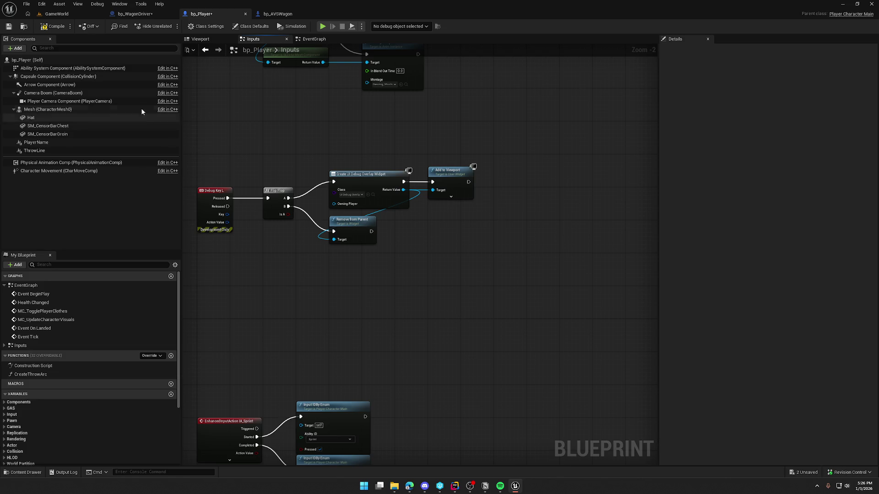
pyautogui.hotkey('ctrl', 's')
pyautogui.moveTo(238, 131)
pyautogui.mouseDown()
pyautogui.moveTo(317, 173)
pyautogui.moveTo(337, 223)
pyautogui.mouseUp()
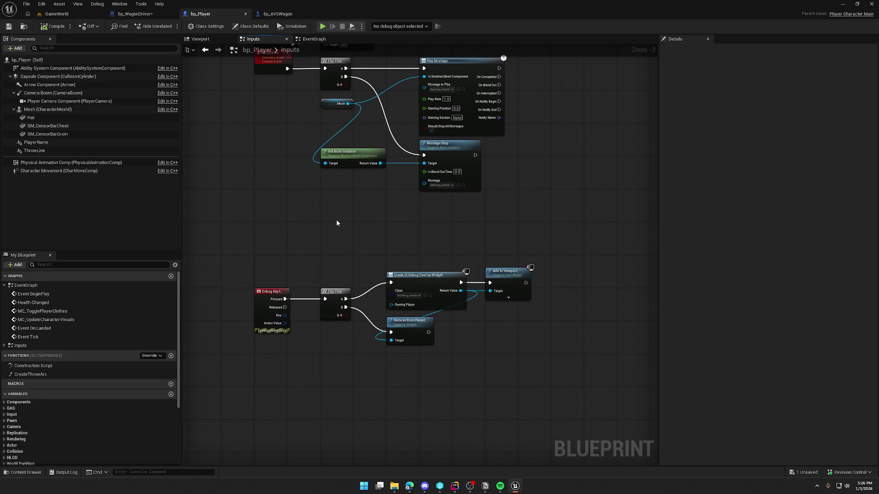
pyautogui.moveTo(336, 222); pyautogui.dragTo(330, 238)
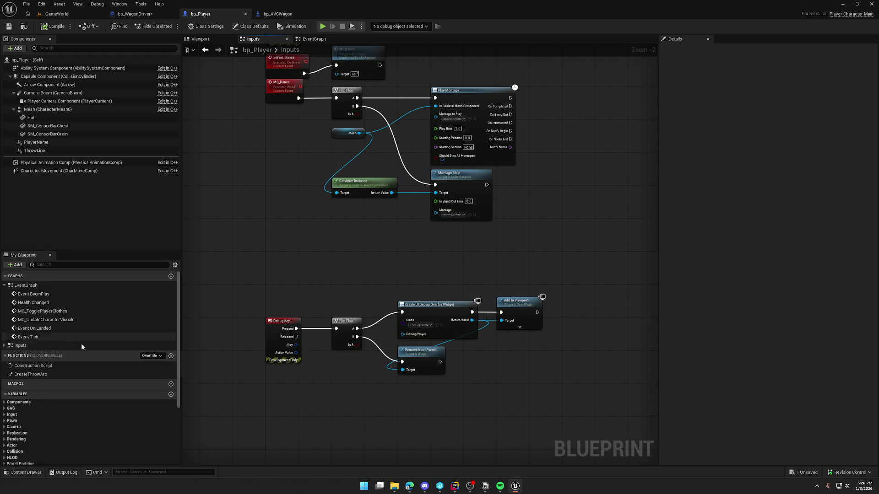
pyautogui.click(4, 346)
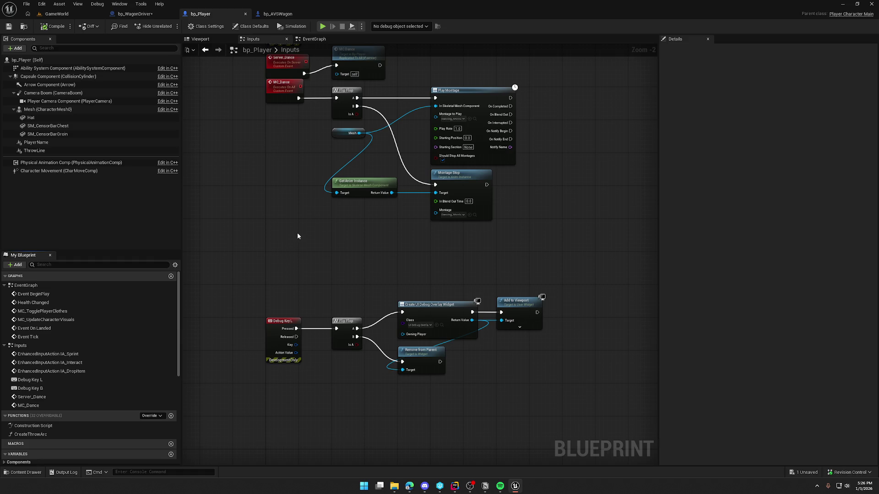
# Step: Set the Character Movement Gravity Scale to 0.0, then switch to GameWorld
pyautogui.click(89, 172)
pyautogui.click(707, 49)
pyautogui.write('gravit')
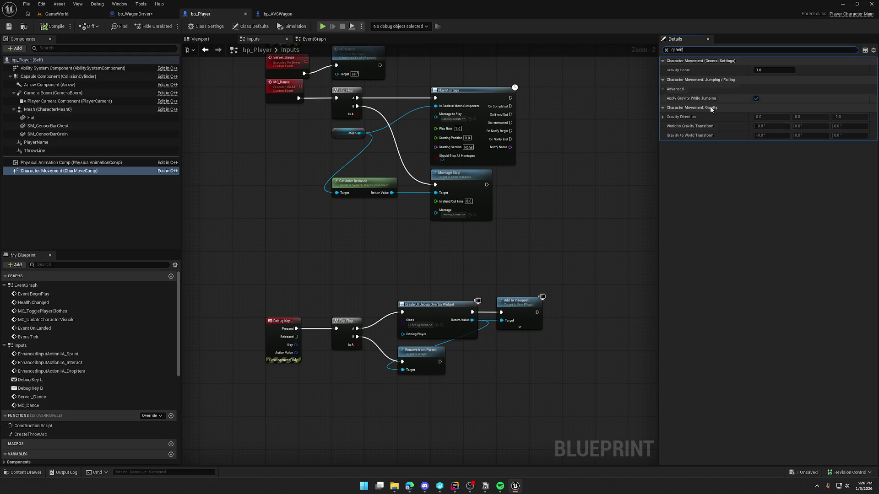
pyautogui.click(766, 71)
pyautogui.write('0')
pyautogui.press('Return')
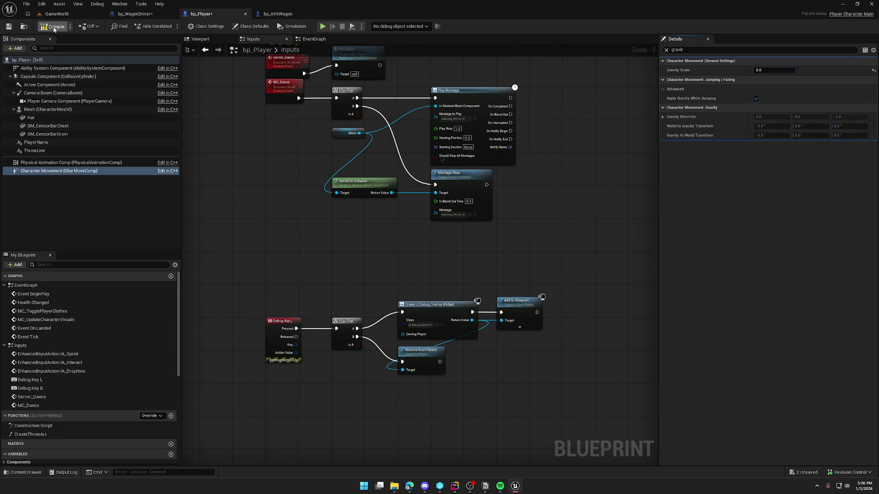
pyautogui.click(56, 14)
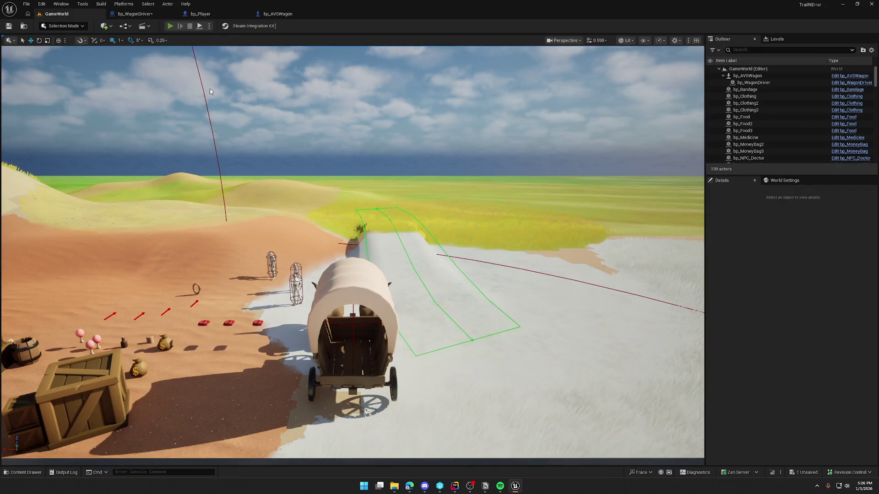
# Step: Start a quick GameWorld play-test and stop it
pyautogui.hotkey('alt', 'p')
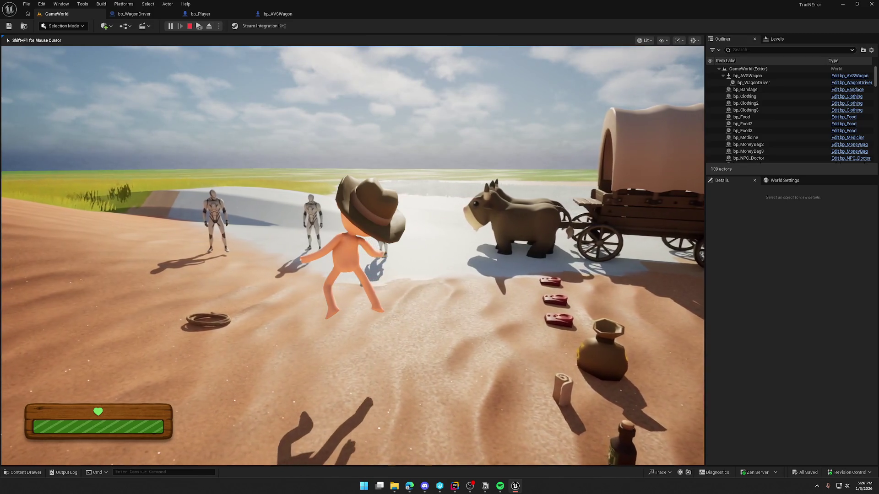
pyautogui.press('super')
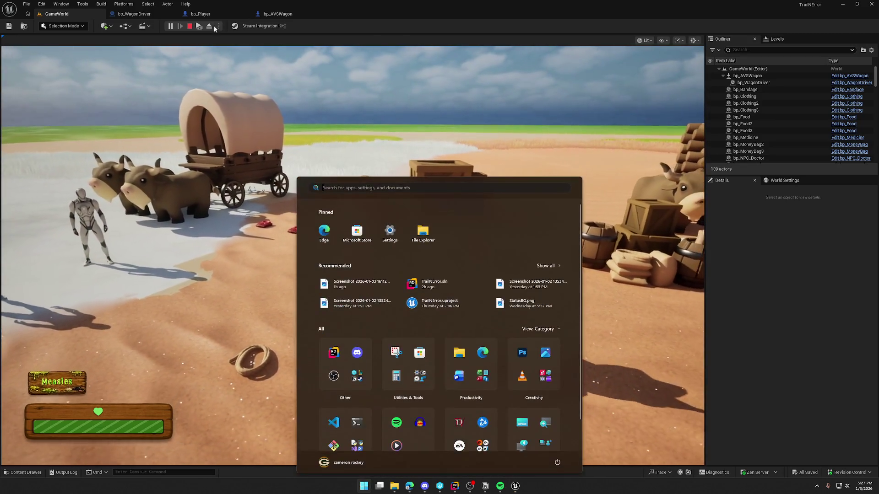
pyautogui.press('Escape')
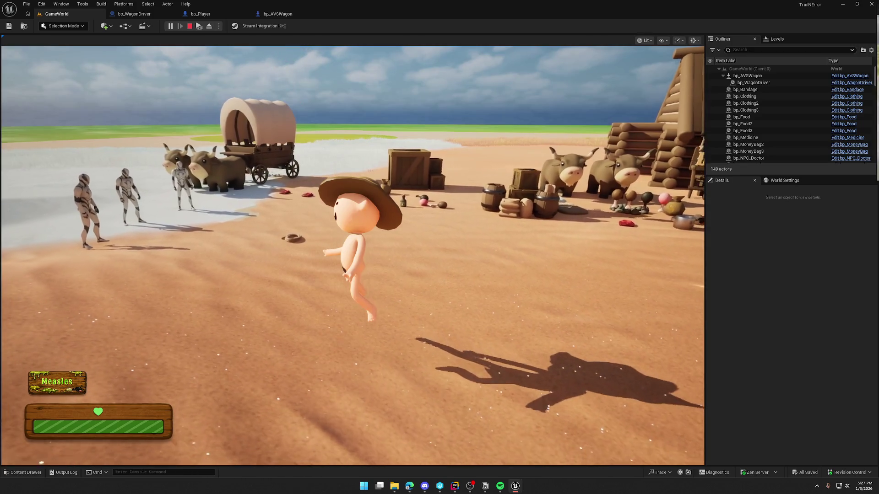
pyautogui.press('Escape')
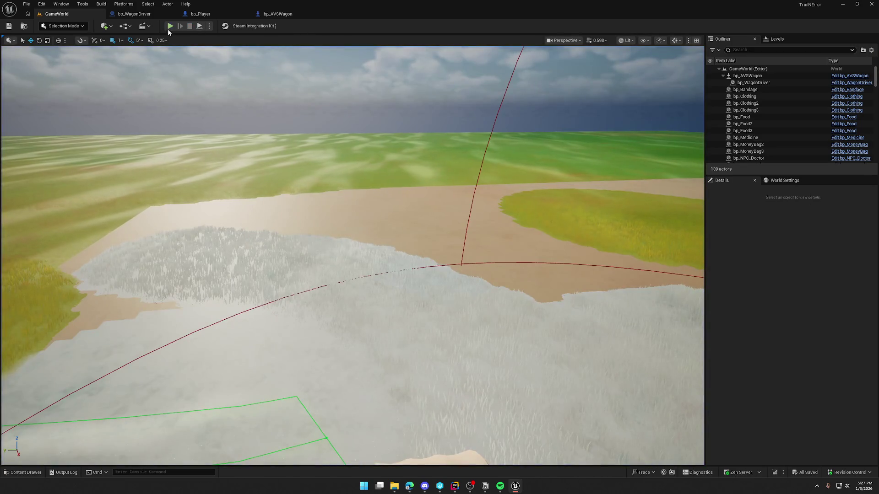
# Step: Play GameWorld again, bring up the Client 1 preview, then stop and return to bp_Player
pyautogui.click(170, 27)
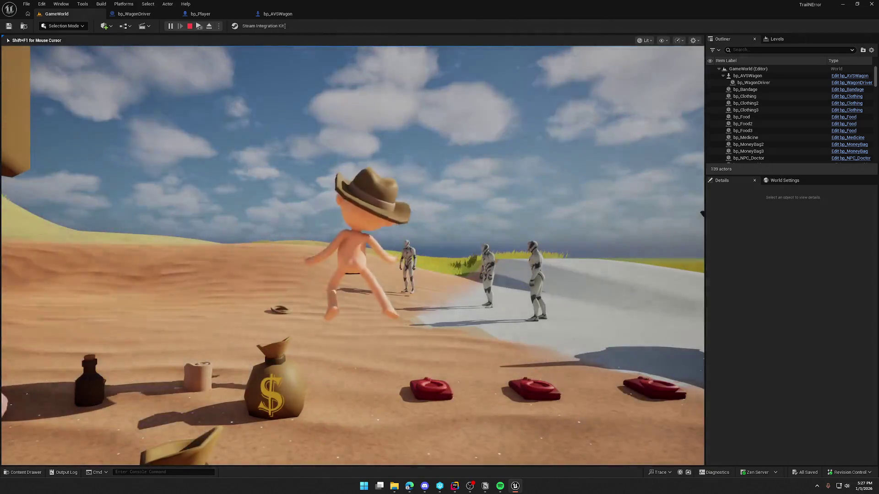
pyautogui.press('super')
pyautogui.press('super')
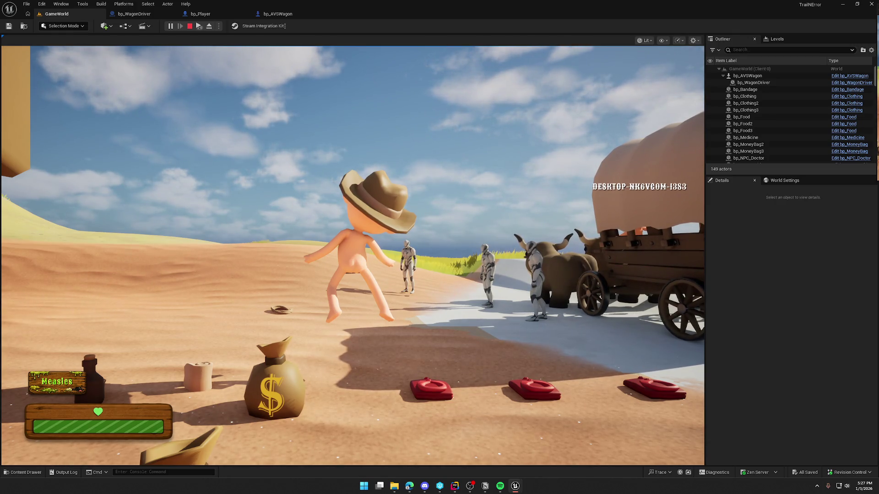
pyautogui.press('super')
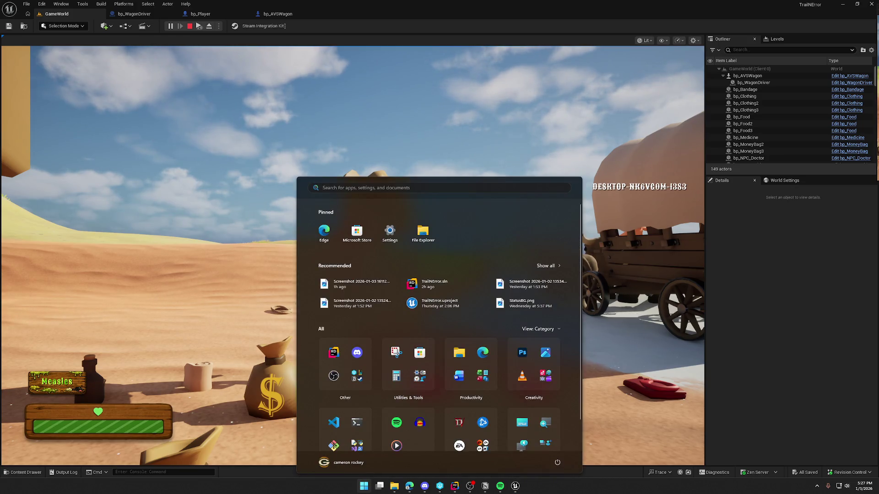
pyautogui.click(323, 75)
pyautogui.moveTo(323, 74); pyautogui.dragTo(322, 75)
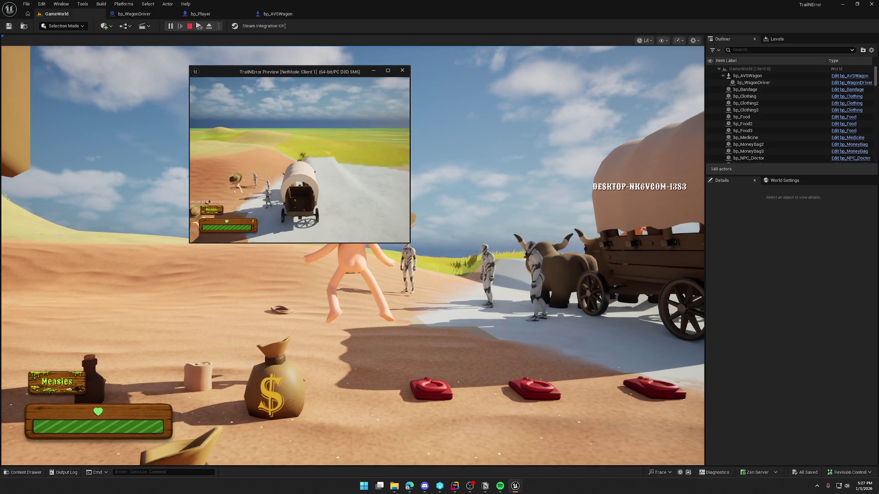
pyautogui.press('Escape')
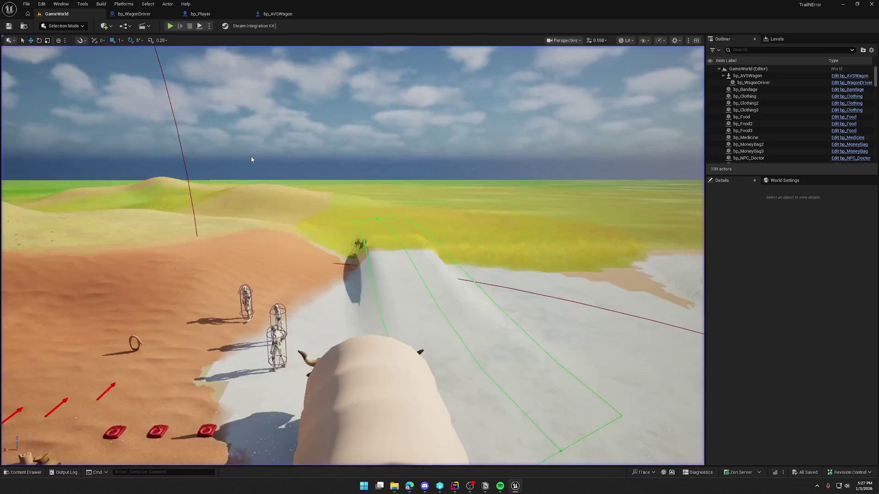
pyautogui.click(202, 16)
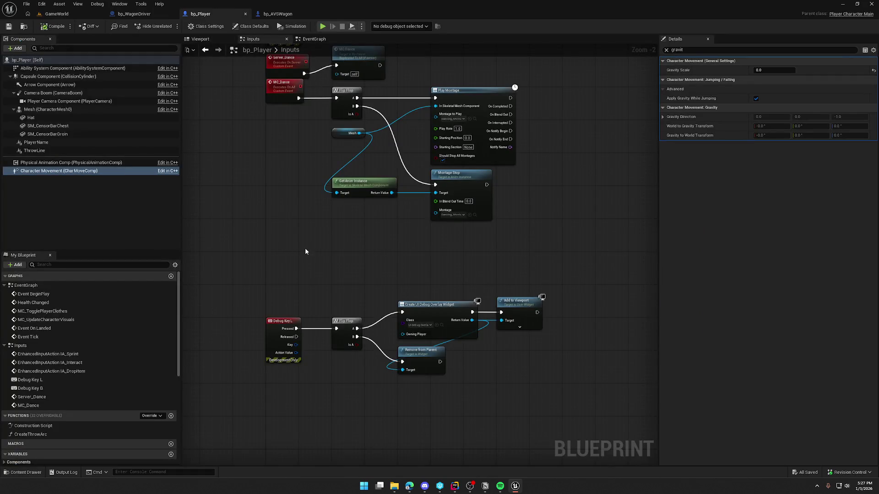
# Step: Glance at bp_WagonDriver's attach nodes, then restore Gravity Scale to 1.0 in bp_Player and save
pyautogui.click(280, 13)
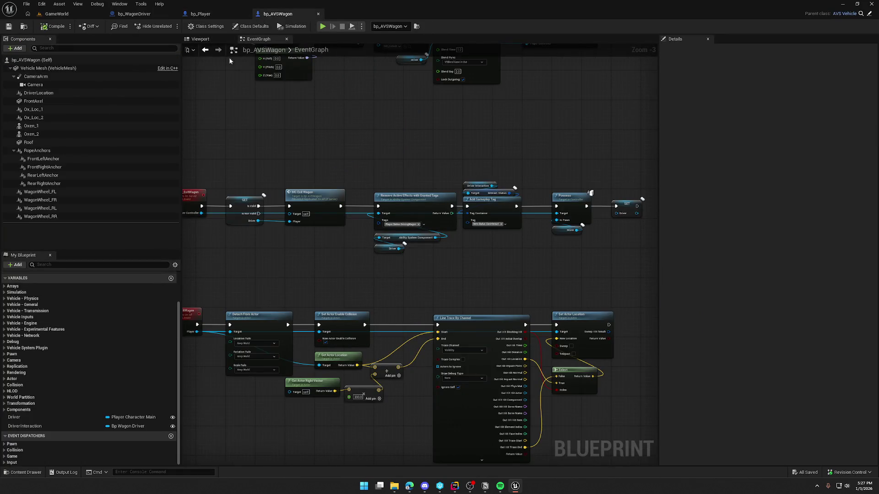
pyautogui.click(136, 13)
pyautogui.moveTo(402, 164); pyautogui.dragTo(590, 356)
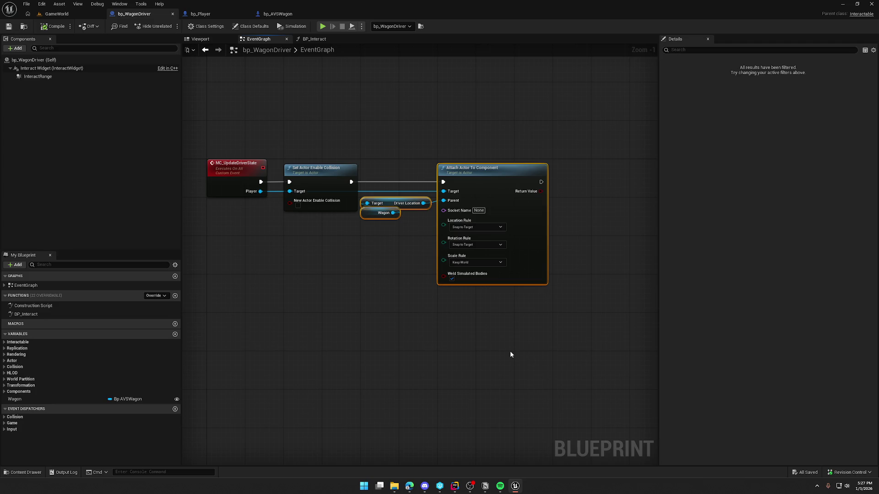
pyautogui.click(200, 14)
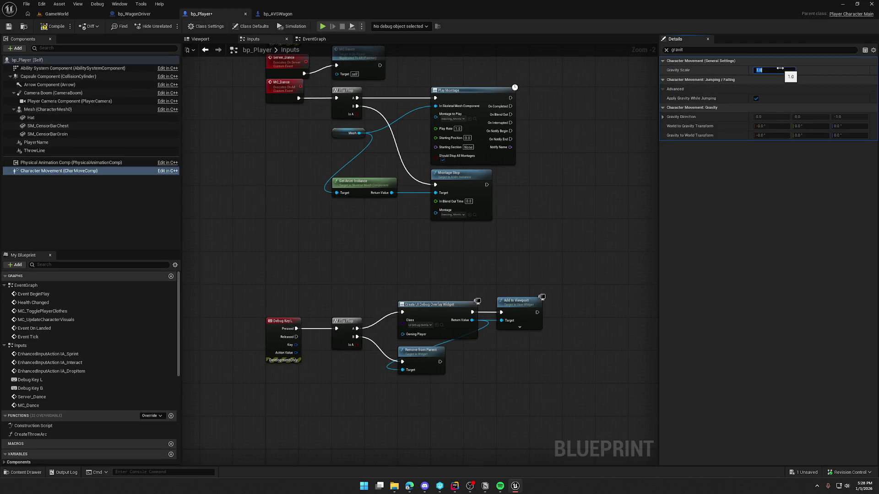
pyautogui.click(532, 137)
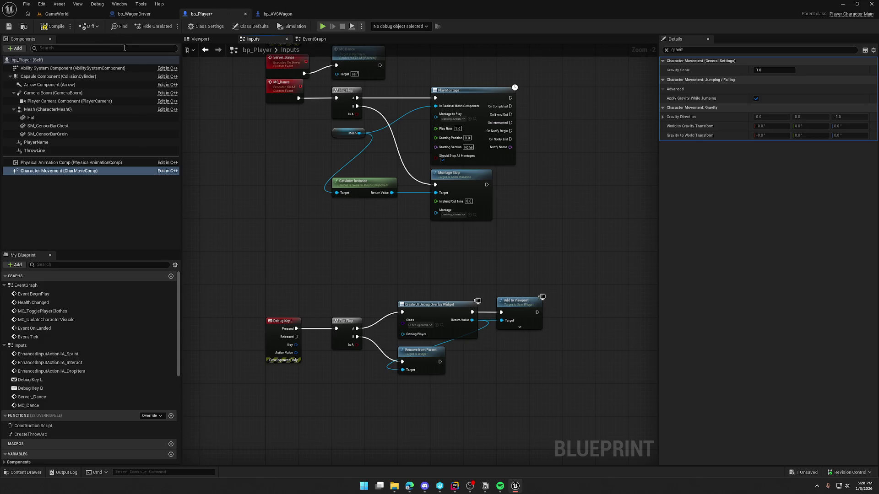
pyautogui.hotkey('ctrl', 's')
# Step: Clear the Details property search, then show bp_WagonDriver's EventGraph
pyautogui.moveTo(224, 160); pyautogui.dragTo(249, 186)
pyautogui.click(680, 49)
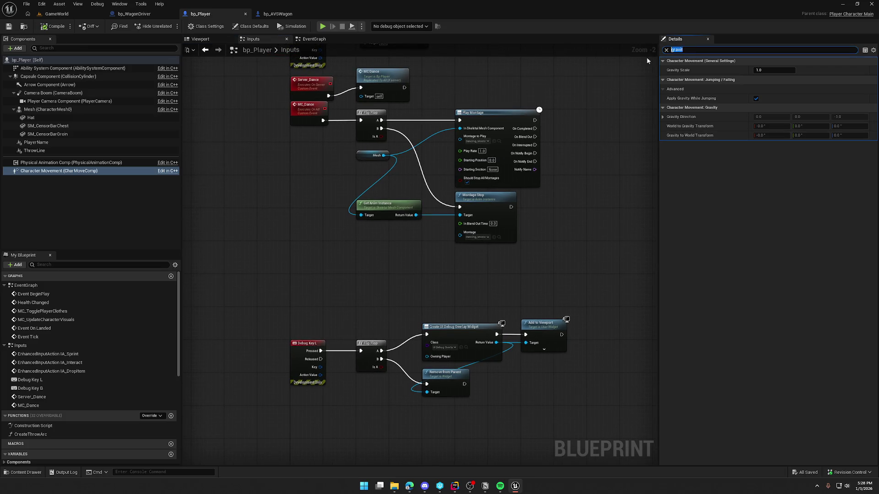
pyautogui.write('clien')
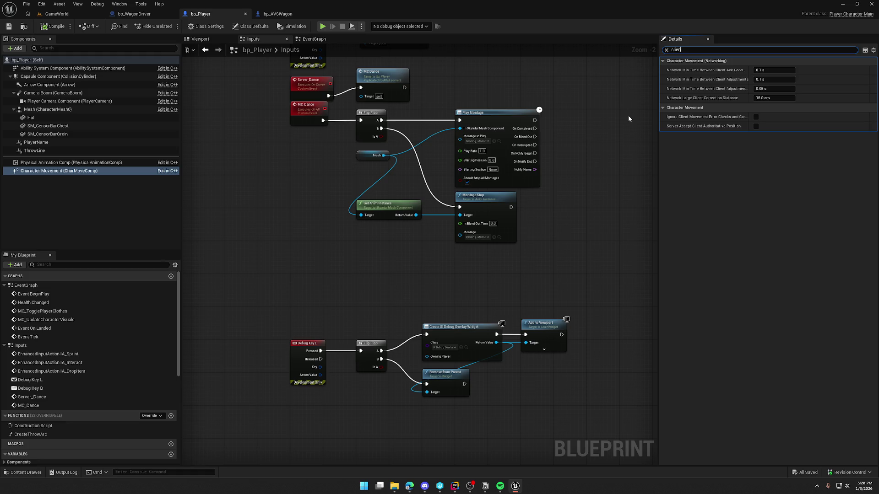
pyautogui.press('BackSpace')
pyautogui.press('BackSpace')
pyautogui.press('BackSpace')
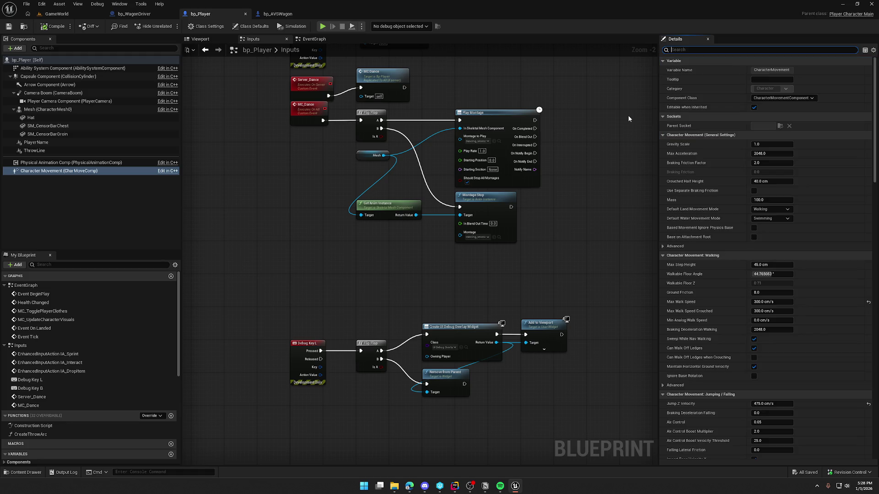
pyautogui.click(626, 117)
pyautogui.click(292, 14)
pyautogui.click(220, 14)
pyautogui.click(133, 14)
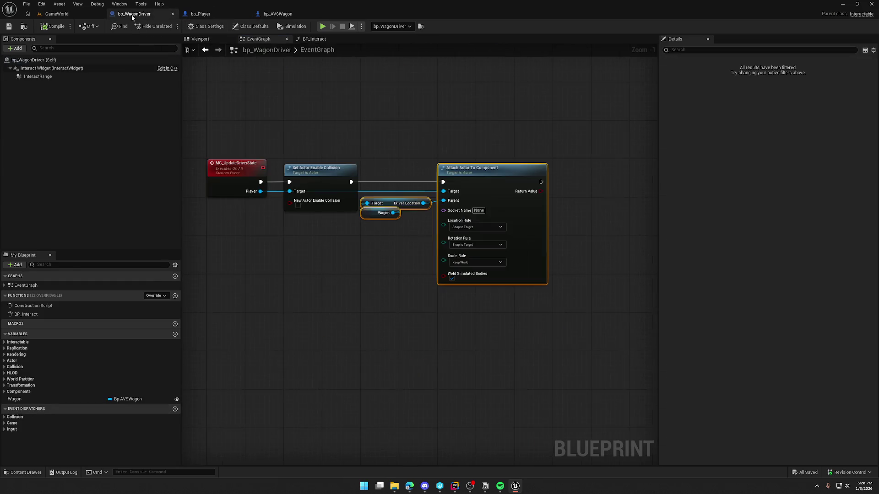
# Step: Inspect the Set Actor Enable Collision and Attach Actor nodes in the event graph
pyautogui.moveTo(295, 118); pyautogui.dragTo(521, 338)
pyautogui.click(361, 287)
pyautogui.click(316, 183)
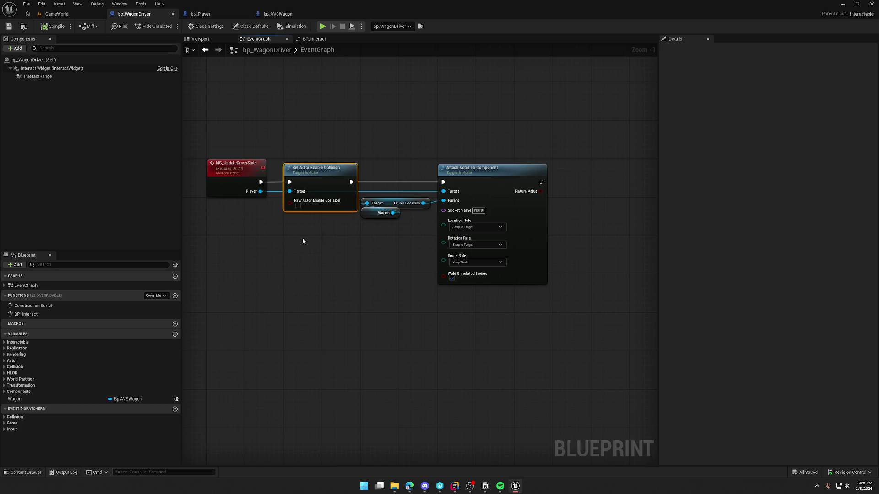
pyautogui.moveTo(366, 135); pyautogui.dragTo(582, 329)
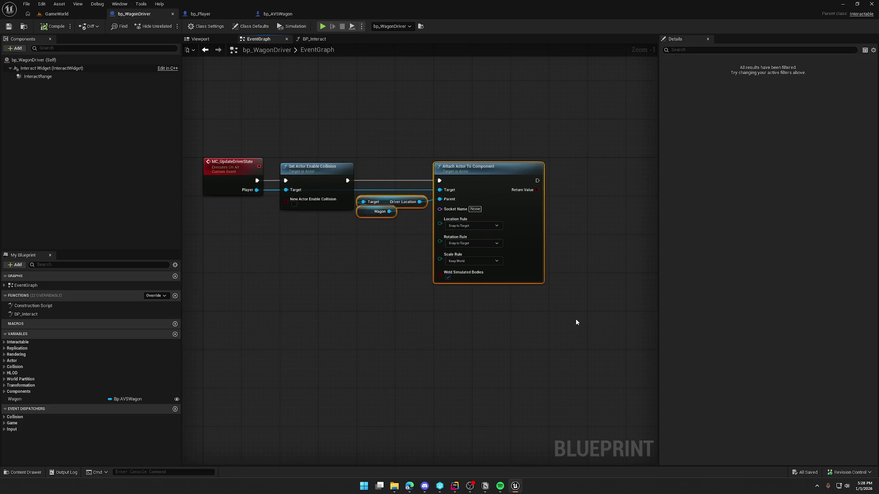
pyautogui.click(576, 290)
pyautogui.moveTo(576, 290); pyautogui.dragTo(553, 287)
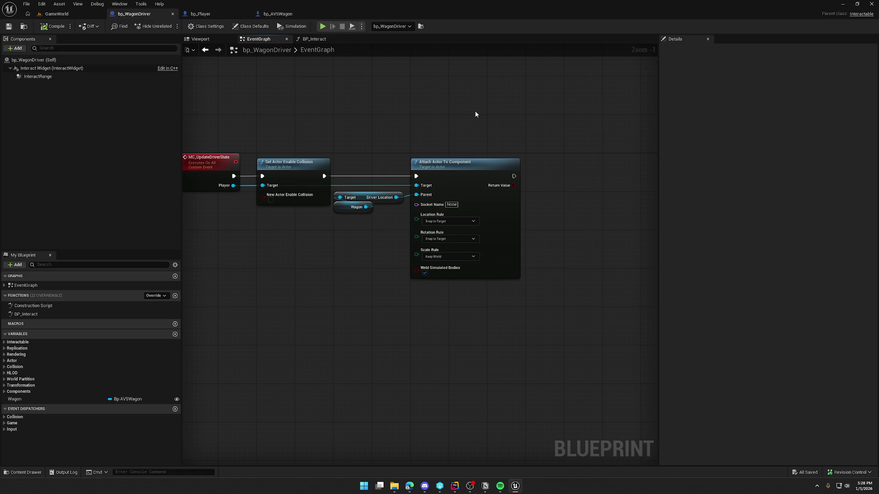
pyautogui.moveTo(357, 155)
pyautogui.mouseDown()
pyautogui.moveTo(400, 147)
pyautogui.moveTo(374, 145)
pyautogui.mouseUp()
pyautogui.hotkey('ctrl', 'Tab')
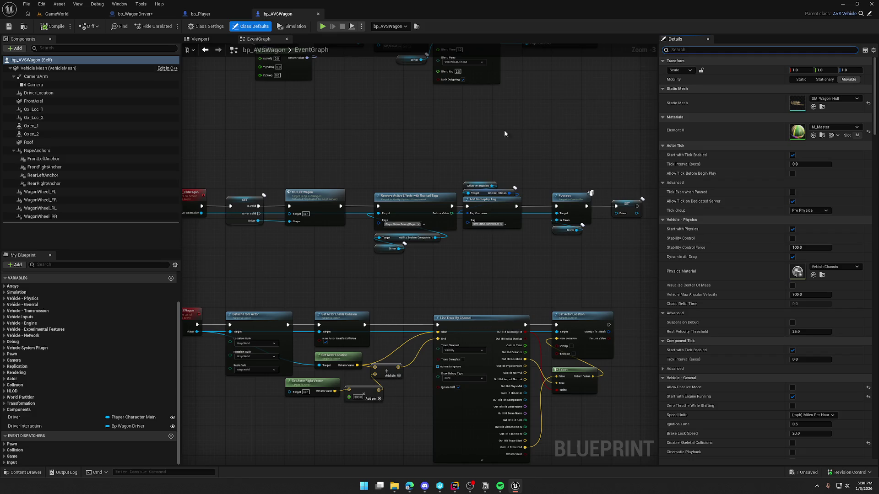
pyautogui.hotkey('ctrl', 'Tab')
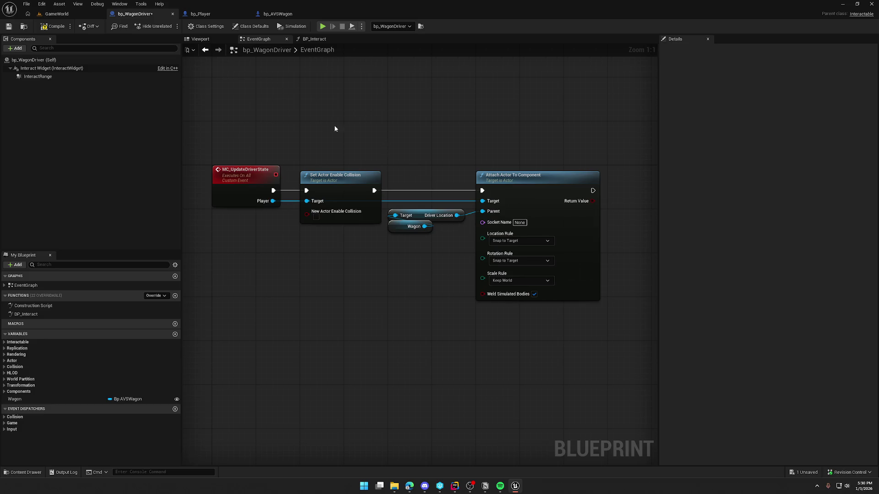
# Step: In BP_Interact, wire SET's exec output straight into MC Update Driver State, bypassing Possess
pyautogui.click(316, 39)
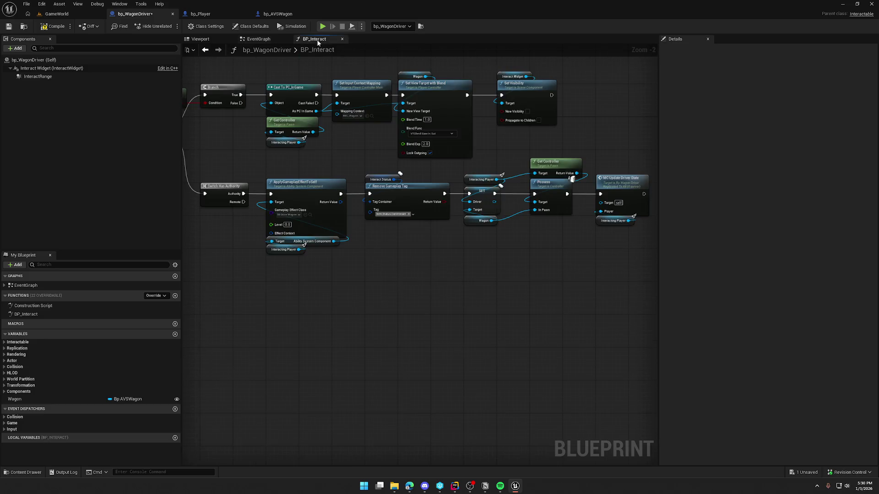
pyautogui.moveTo(495, 193)
pyautogui.mouseDown()
pyautogui.moveTo(547, 201)
pyautogui.moveTo(601, 194)
pyautogui.mouseUp()
pyautogui.moveTo(565, 251); pyautogui.dragTo(515, 163)
pyautogui.scroll(2, 497, 281)
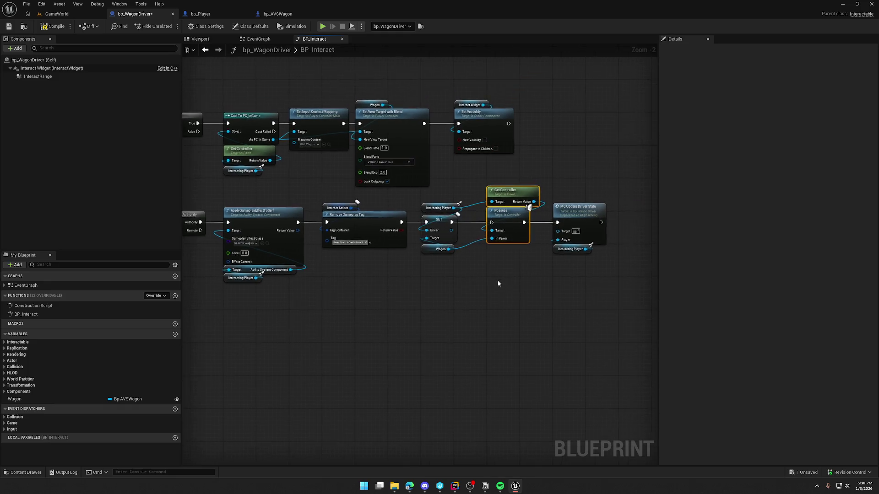
# Step: Play GameWorld, walk Client 1 to the wagon and board it with E, then stop
pyautogui.click(64, 16)
pyautogui.click(170, 26)
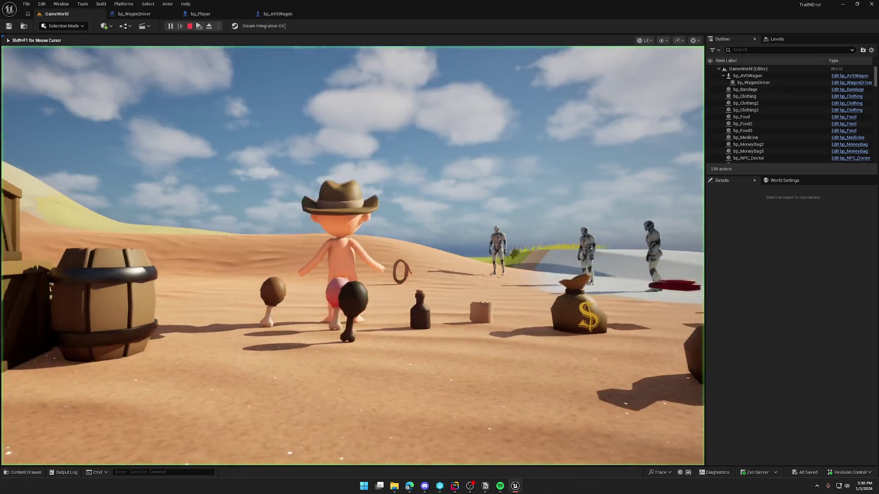
pyautogui.press('super')
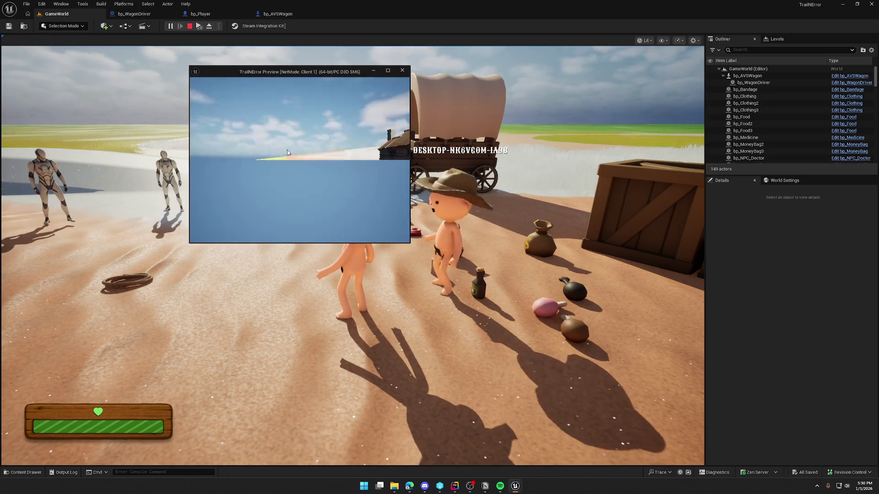
pyautogui.press('w')
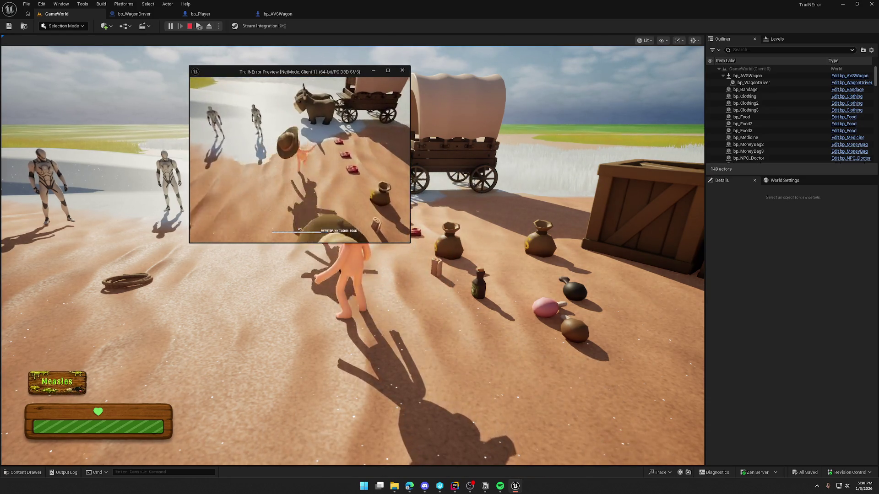
pyautogui.press('e')
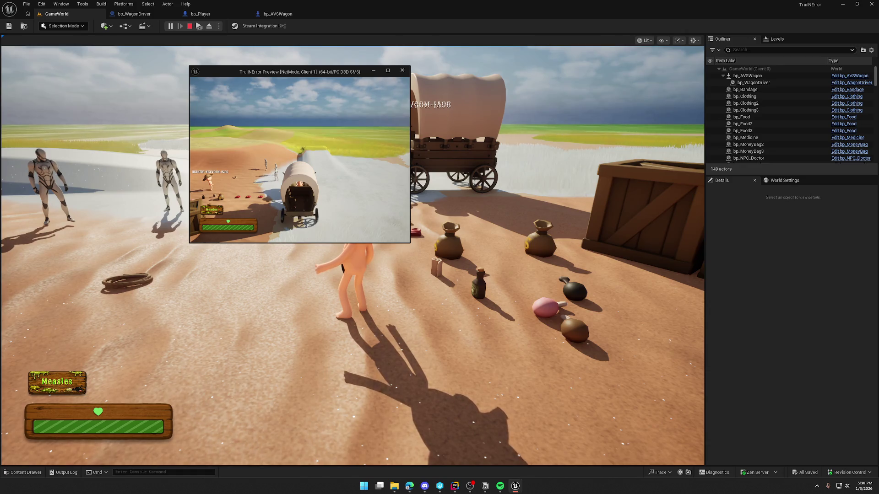
pyautogui.press('Escape')
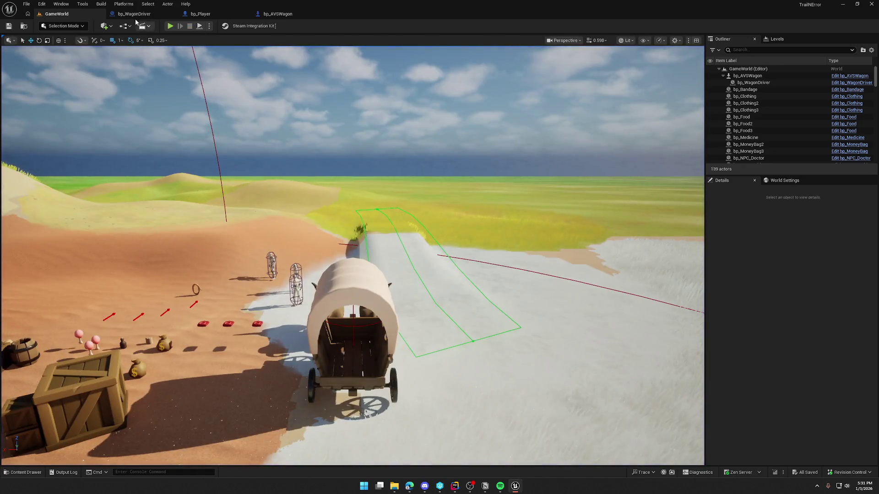
# Step: Reconnect SET's exec output to Possess in bp_WagonDriver's BP_Interact graph
pyautogui.click(134, 14)
pyautogui.moveTo(385, 226); pyautogui.dragTo(431, 226)
pyautogui.click(470, 322)
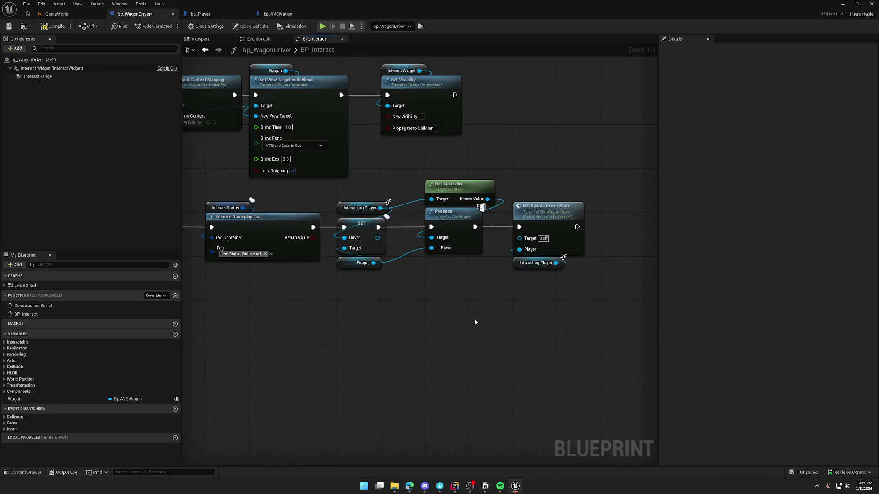
# Step: Review the collision and attach nodes in the event graph, then switch to GameWorld
pyautogui.click(259, 41)
pyautogui.moveTo(370, 144)
pyautogui.mouseDown()
pyautogui.moveTo(622, 339)
pyautogui.moveTo(526, 348)
pyautogui.moveTo(550, 339)
pyautogui.mouseUp()
pyautogui.click(608, 327)
pyautogui.moveTo(259, 140)
pyautogui.mouseDown()
pyautogui.moveTo(245, 134)
pyautogui.moveTo(531, 310)
pyautogui.moveTo(577, 323)
pyautogui.mouseUp()
pyautogui.click(258, 133)
pyautogui.click(362, 283)
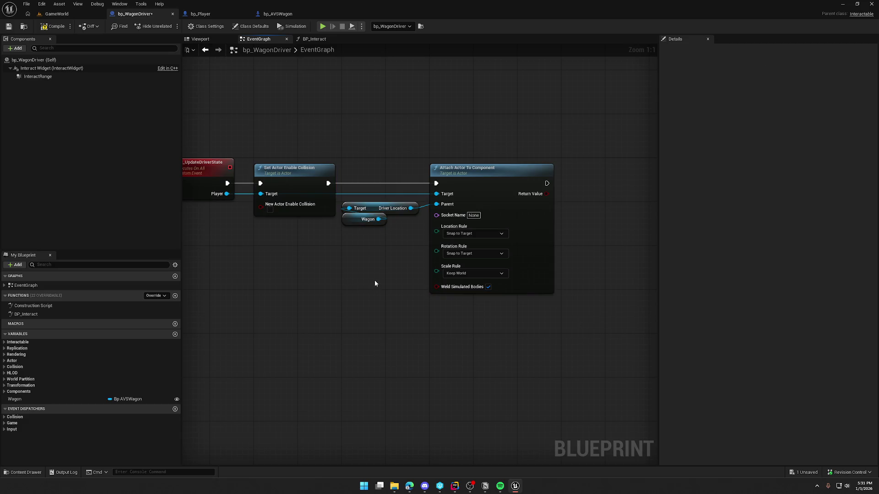
pyautogui.moveTo(581, 313)
pyautogui.mouseDown()
pyautogui.moveTo(243, 128)
pyautogui.moveTo(301, 129)
pyautogui.moveTo(332, 113)
pyautogui.mouseUp()
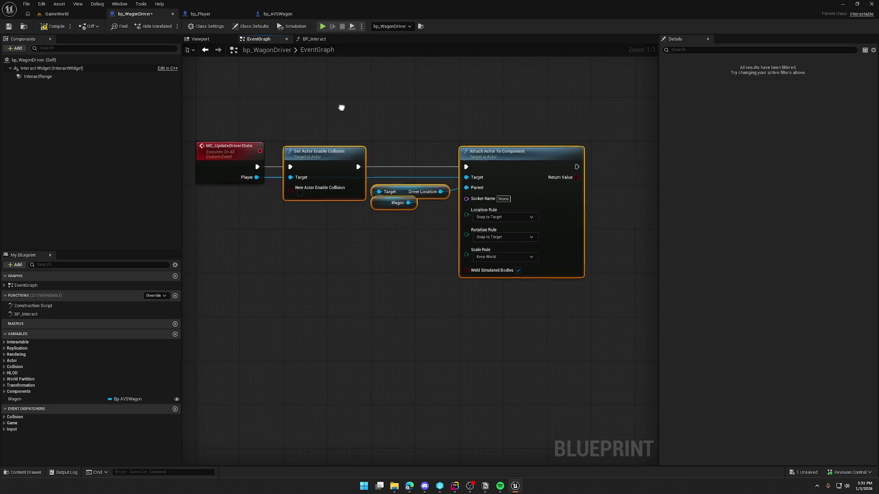
pyautogui.click(390, 262)
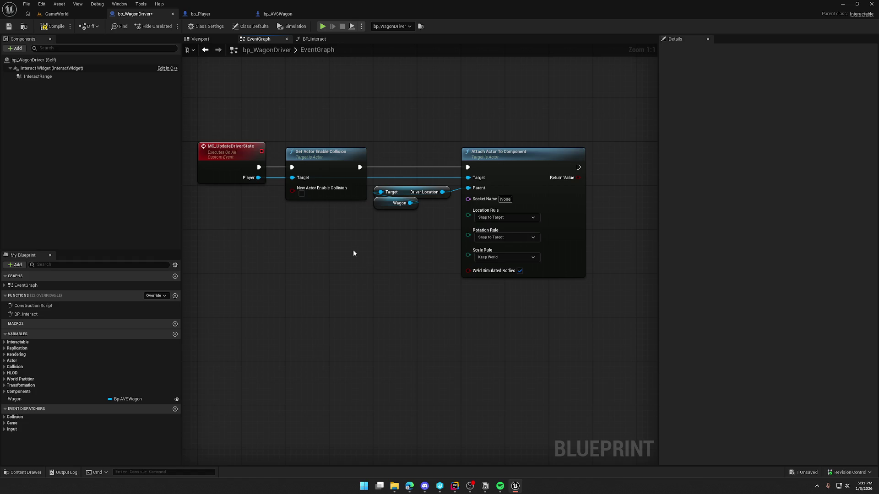
pyautogui.click(49, 15)
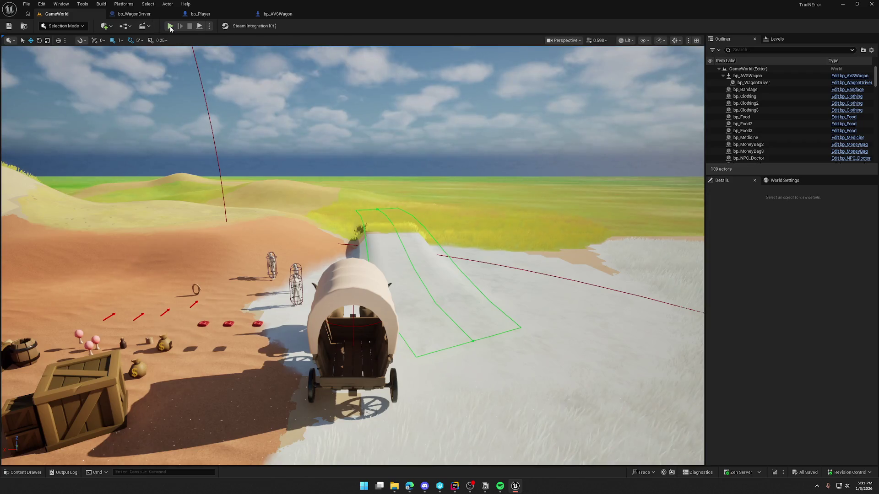
# Step: Play GameWorld, board and leave the wagon, walk out onto the dunes, then stop
pyautogui.click(170, 26)
pyautogui.press('w')
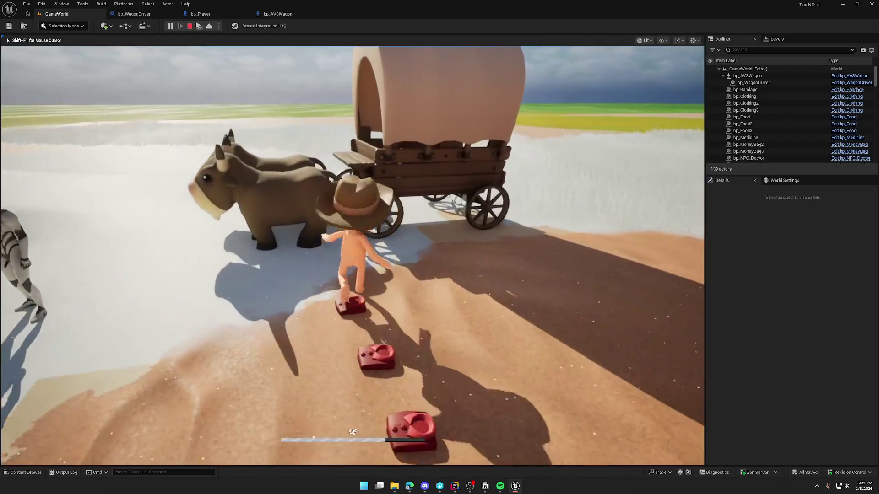
pyautogui.press('e')
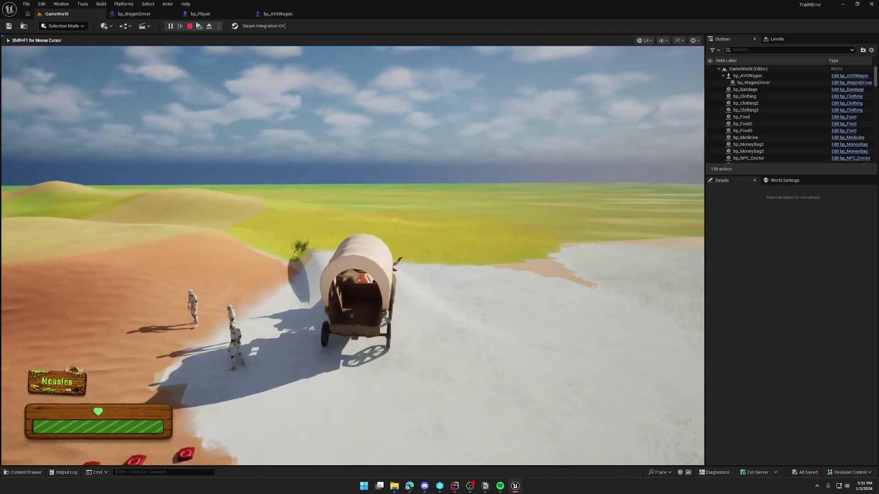
pyautogui.press('e')
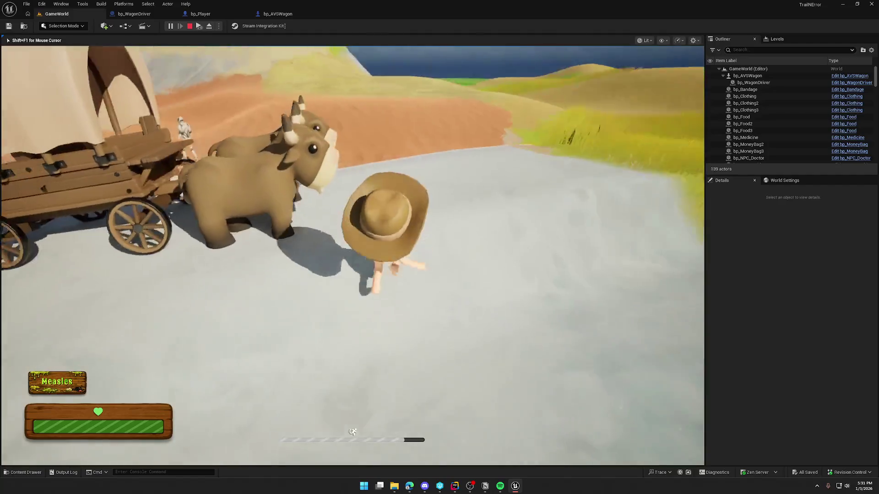
pyautogui.press('w')
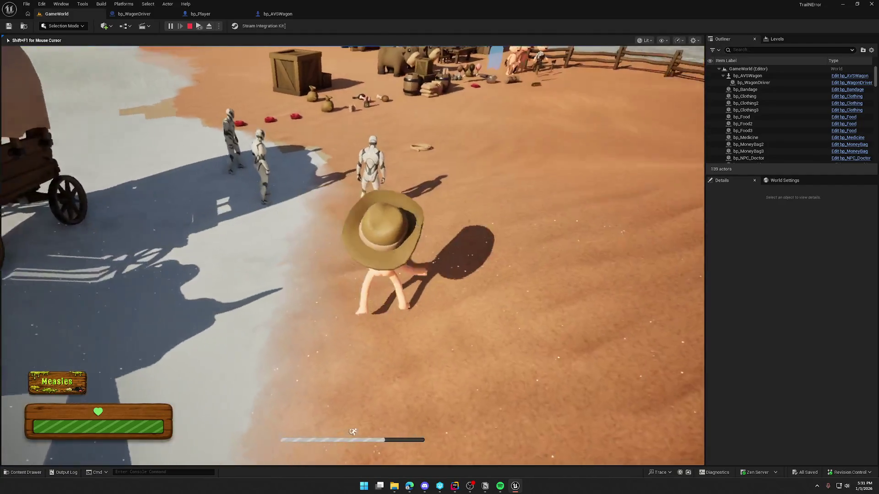
pyautogui.press('w')
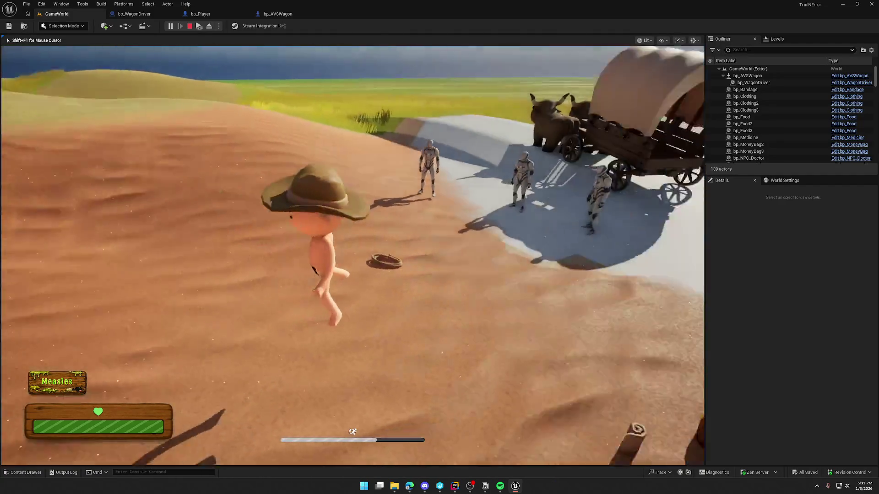
pyautogui.press('Escape')
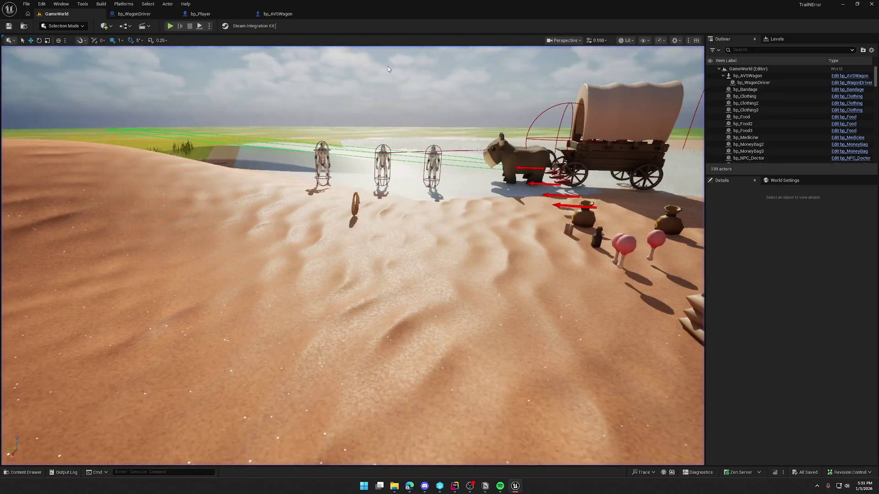
# Step: Replay with the Client 1 preview, board, exit and reboard the wagon as the client, then stop
pyautogui.click(170, 26)
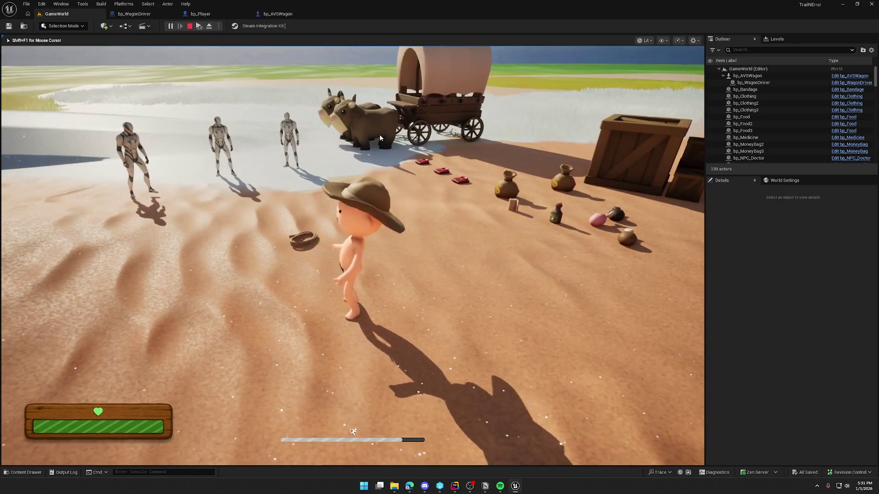
pyautogui.press('super')
pyautogui.click(198, 29)
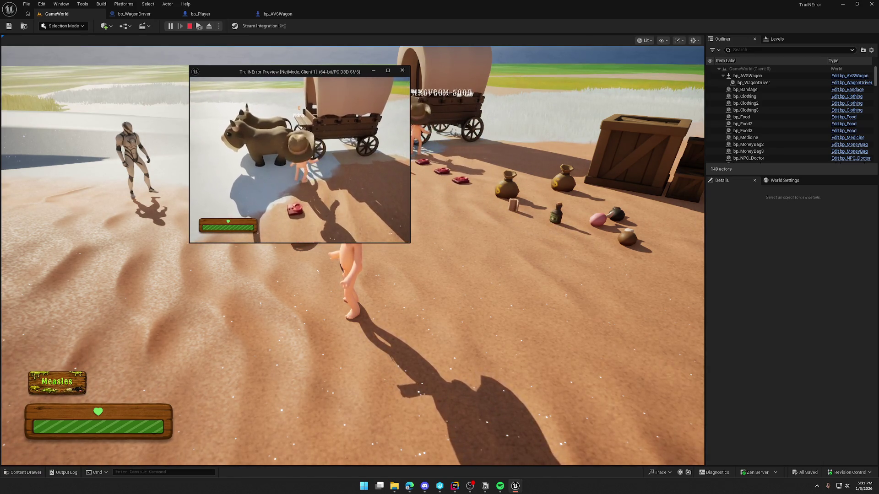
pyautogui.press('e')
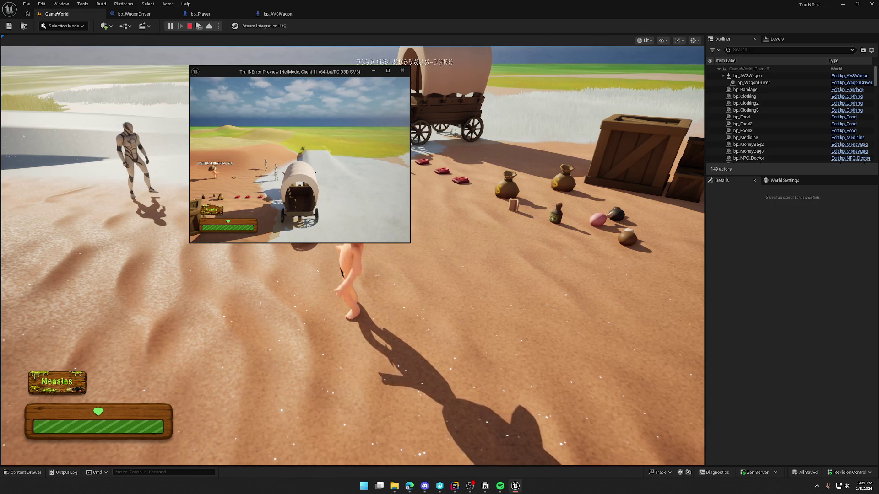
pyautogui.press('e')
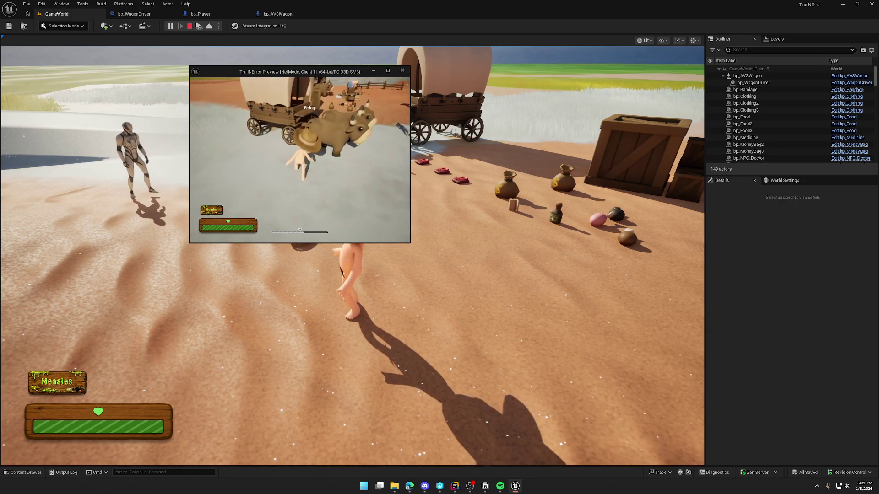
pyautogui.press('e')
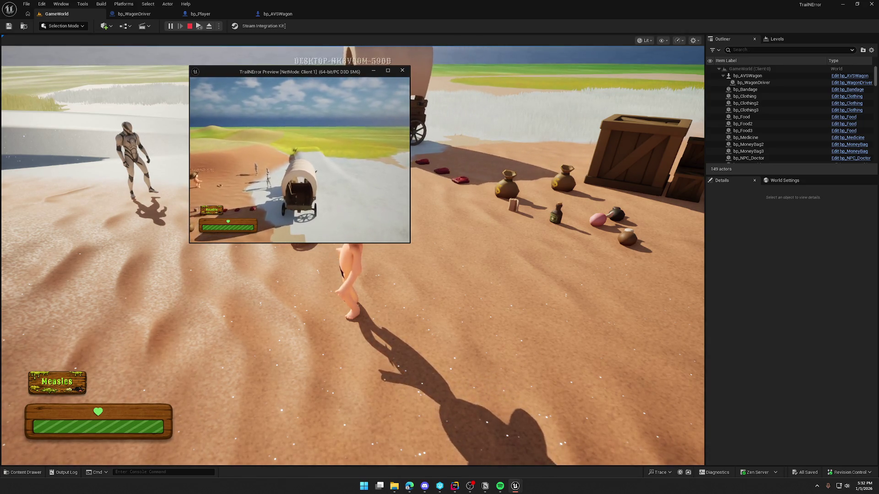
pyautogui.press('super')
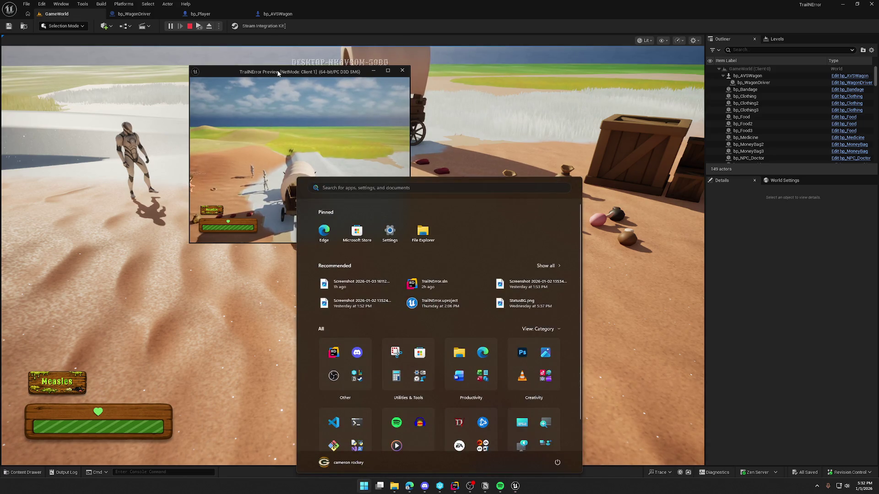
pyautogui.moveTo(278, 73); pyautogui.dragTo(466, 138)
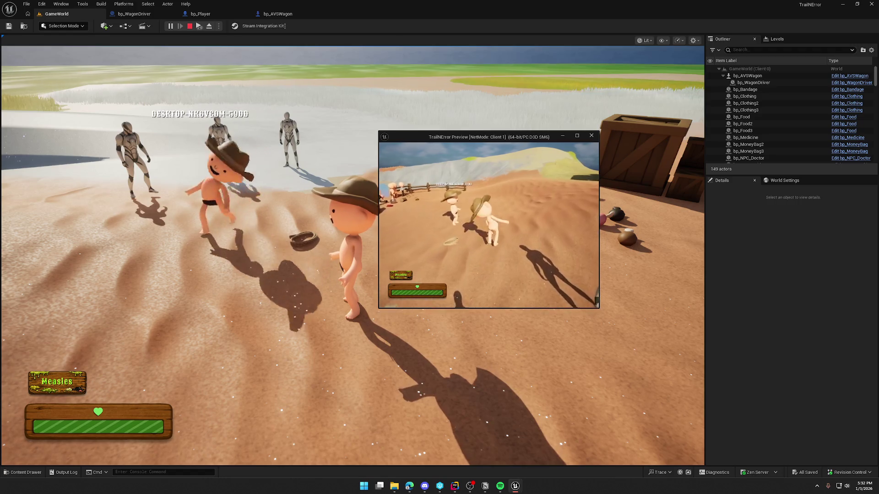
pyautogui.press('Escape')
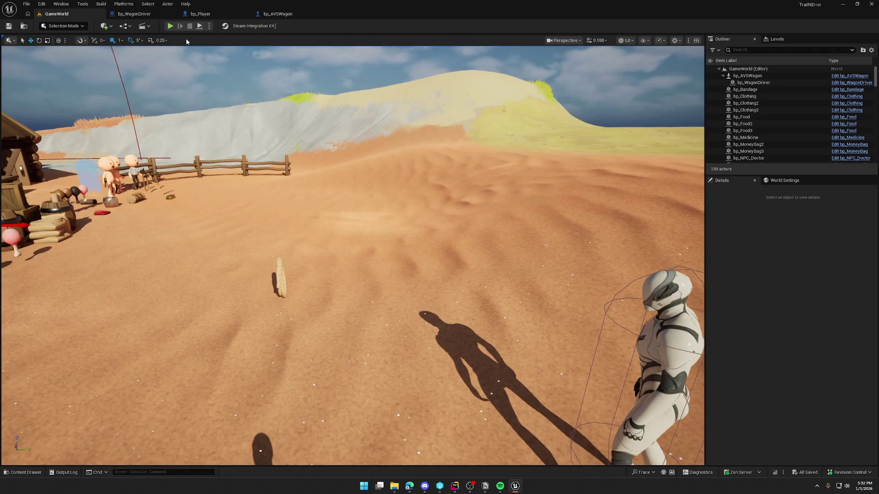
pyautogui.click(119, 14)
pyautogui.moveTo(371, 108); pyautogui.dragTo(563, 330)
pyautogui.click(549, 333)
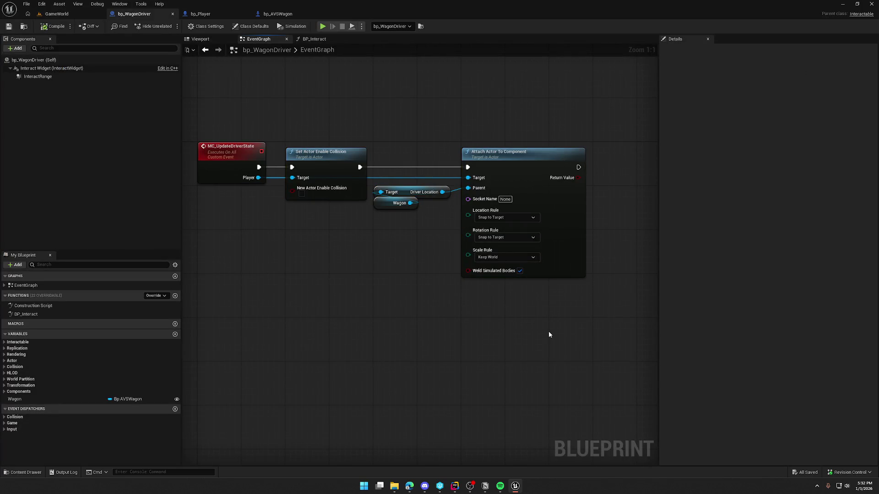
pyautogui.moveTo(398, 246)
pyautogui.mouseDown()
pyautogui.moveTo(431, 231)
pyautogui.moveTo(385, 238)
pyautogui.mouseUp()
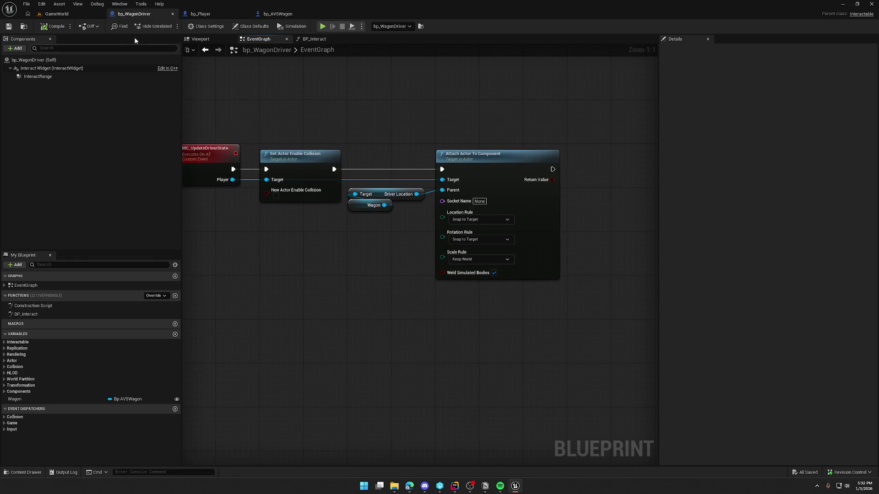
pyautogui.click(283, 16)
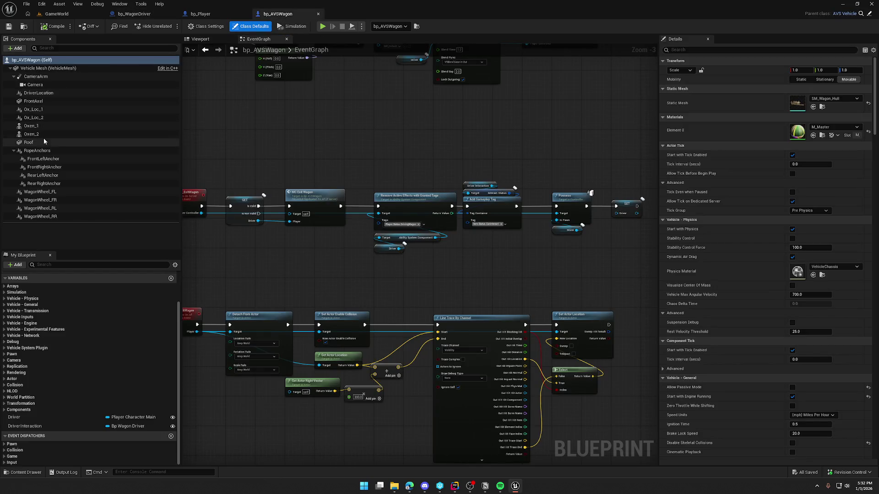
pyautogui.click(39, 93)
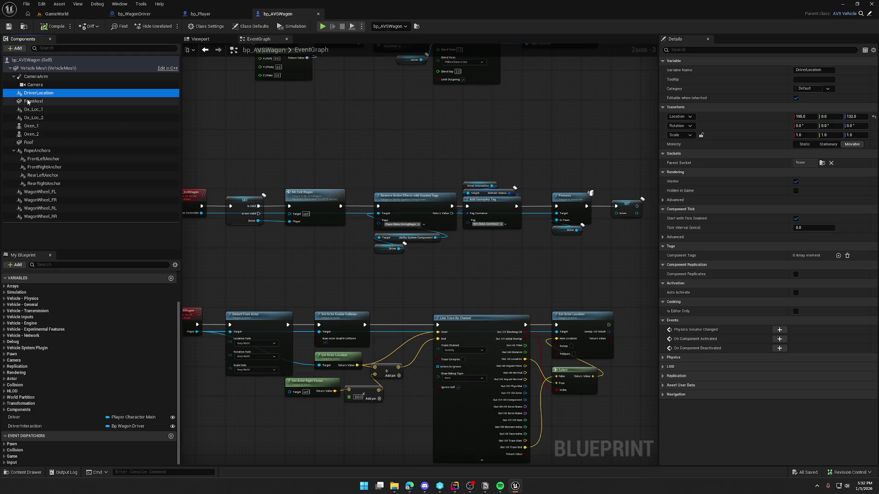
pyautogui.moveTo(25, 93); pyautogui.dragTo(28, 93)
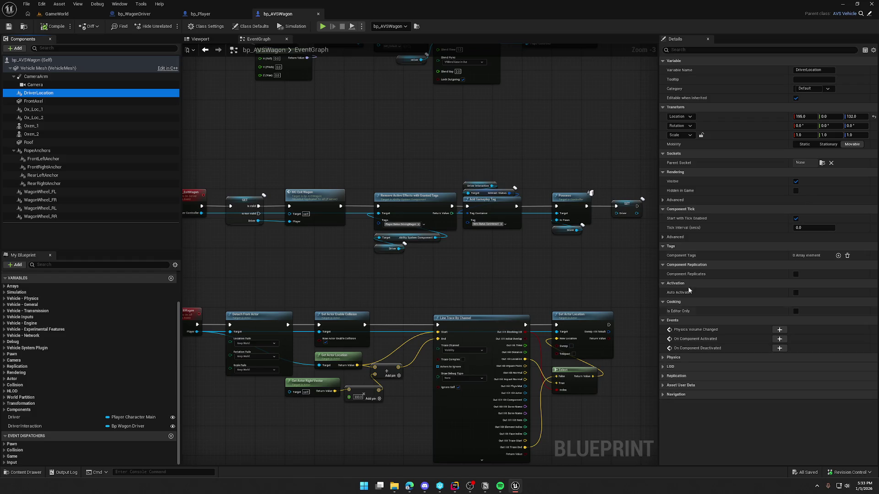
pyautogui.click(689, 201)
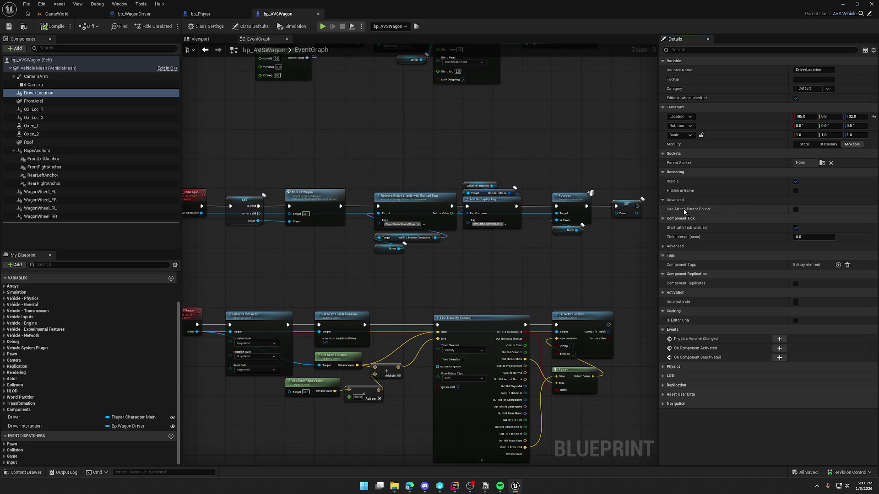
pyautogui.moveTo(683, 209)
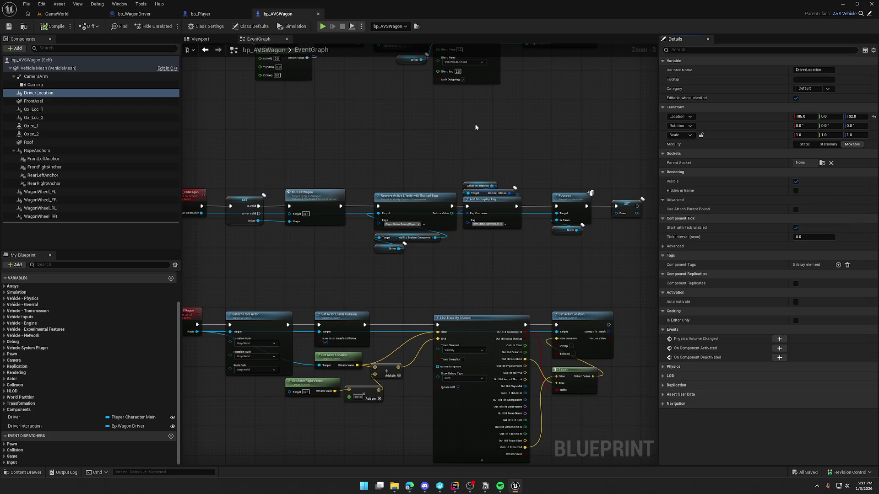
pyautogui.click(53, 14)
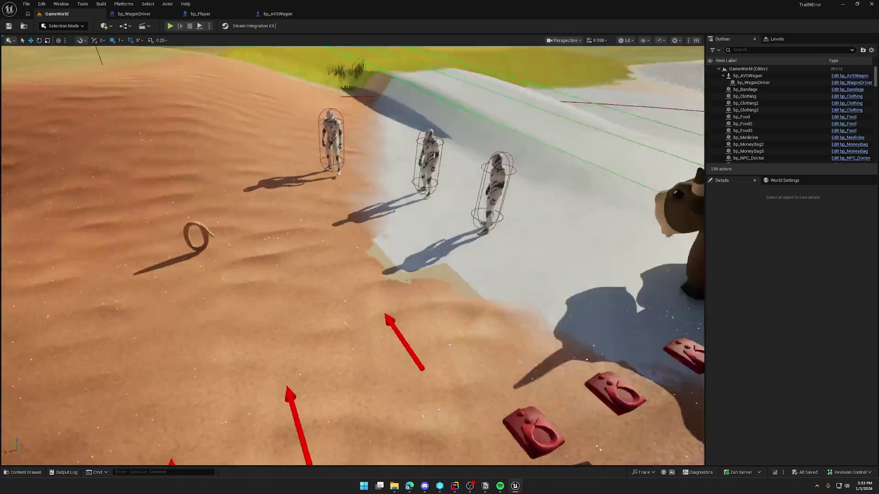
# Step: Open the TrailMap level from the Content > Maps folder in the Content Drawer
pyautogui.hotkey('ctrl', 'space')
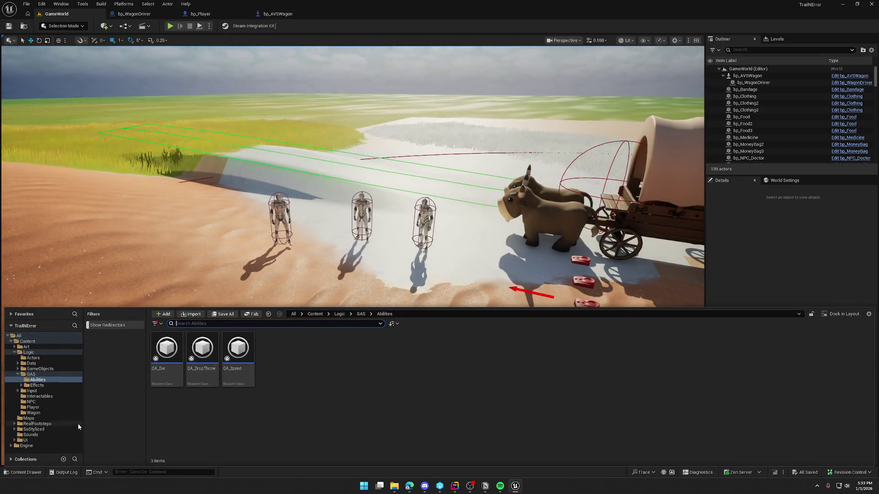
pyautogui.click(44, 418)
pyautogui.click(243, 357)
pyautogui.doubleClick(243, 356)
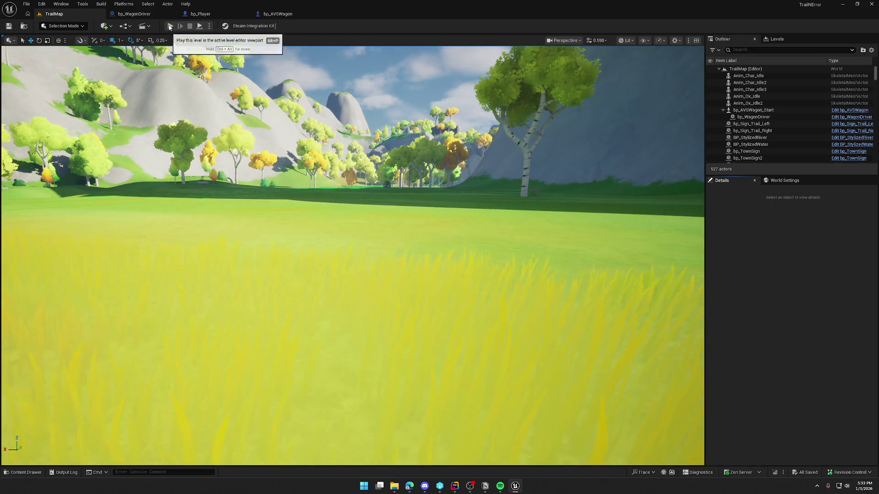
pyautogui.click(170, 26)
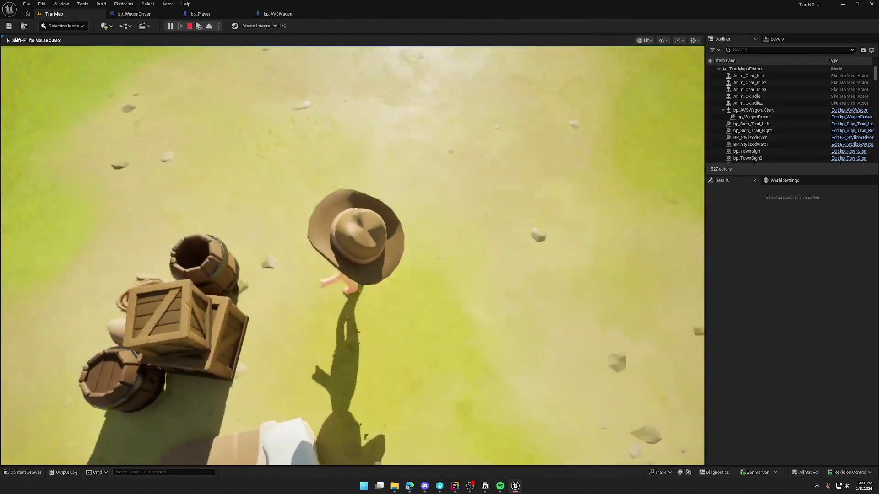
pyautogui.press('Escape')
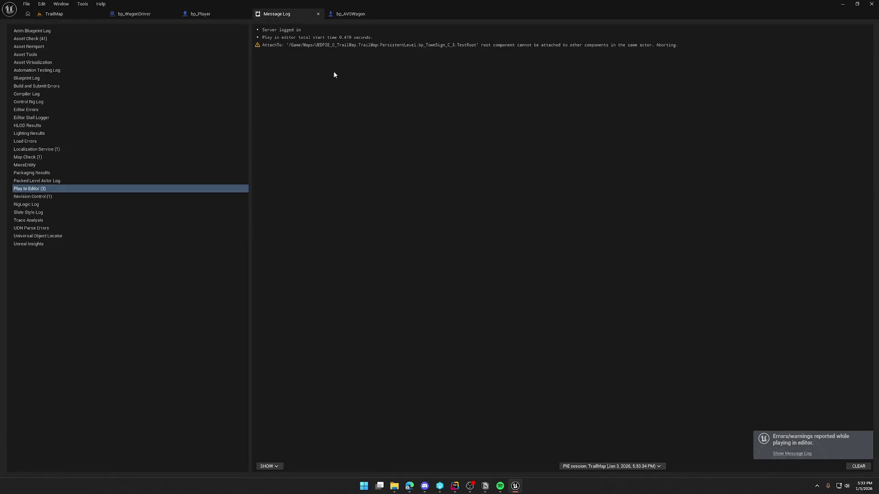
pyautogui.click(318, 14)
pyautogui.click(50, 13)
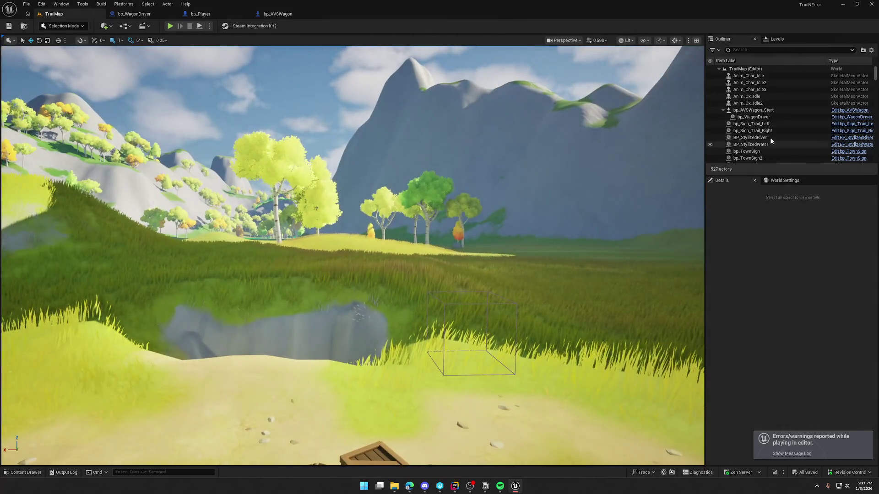
pyautogui.doubleClick(760, 123)
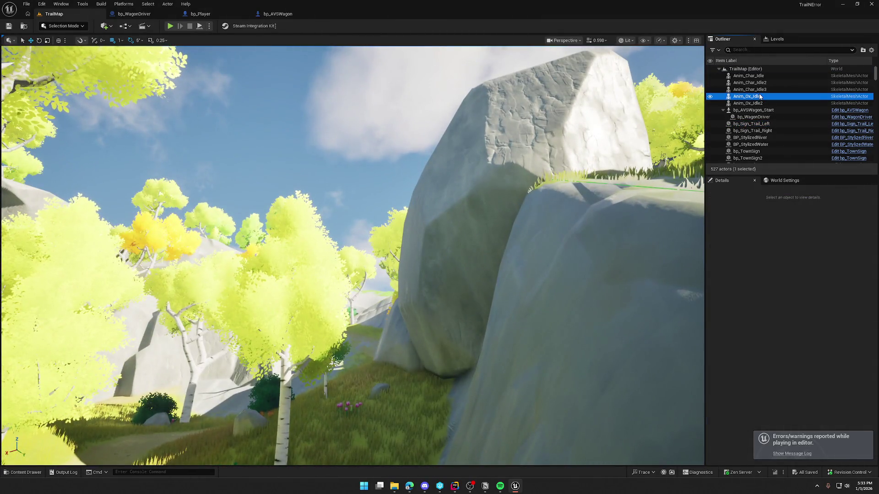
pyautogui.doubleClick(760, 96)
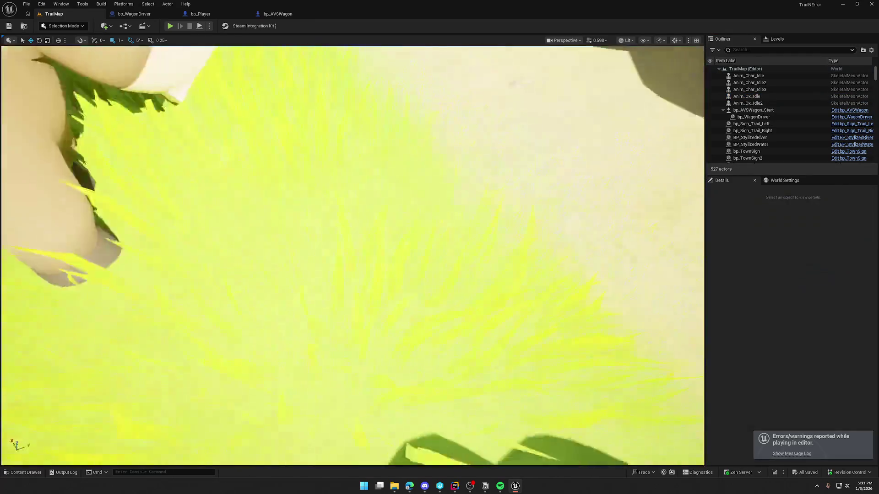
pyautogui.press('s')
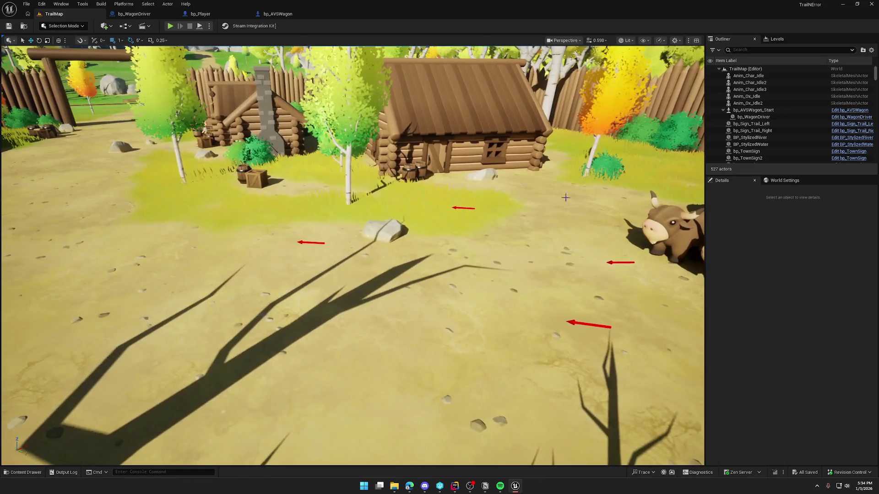
# Step: Find the PlayerStart actor with an Outliner search for 'start', delete it, then clear the search
pyautogui.click(736, 50)
pyautogui.write('start')
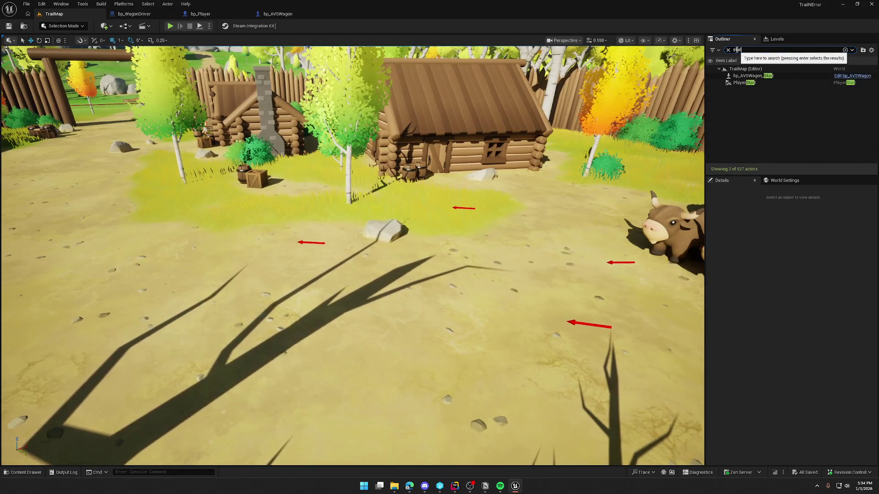
pyautogui.click(742, 83)
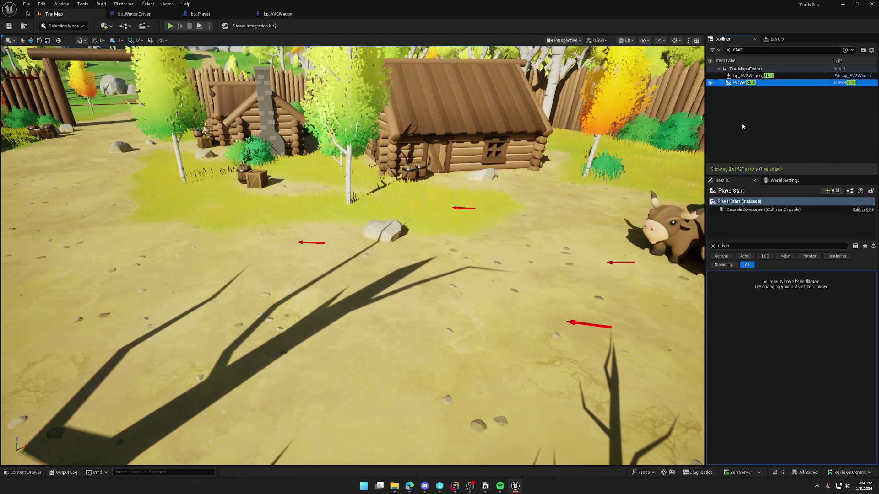
pyautogui.press('Delete')
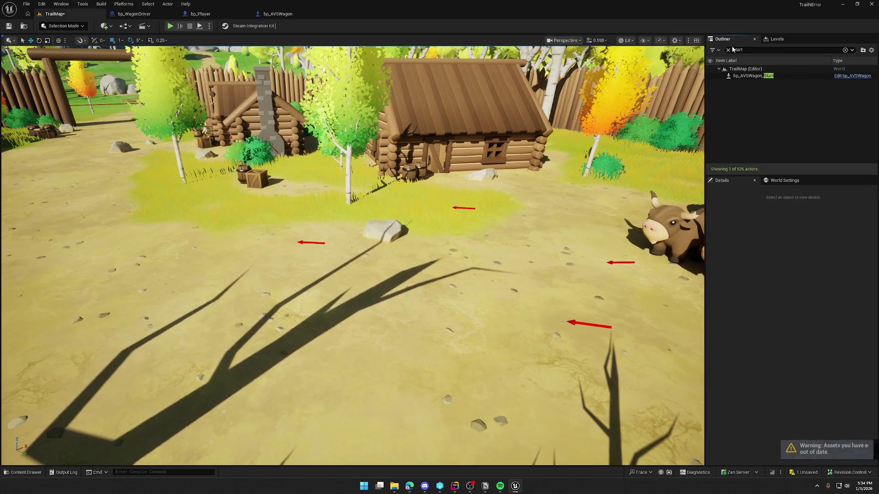
pyautogui.click(728, 50)
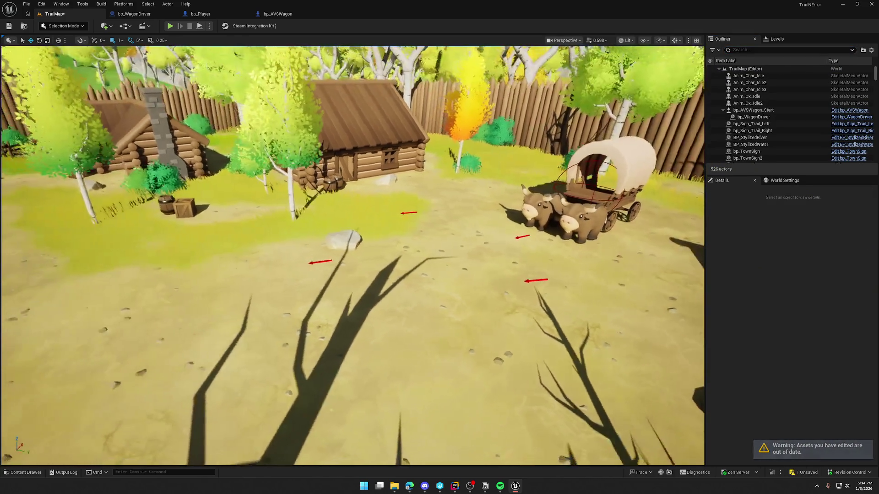
# Step: Play TrailMap, run 'god' in the console, walk forward and enter the wagon as driver
pyautogui.moveTo(558, 168); pyautogui.dragTo(558, 168)
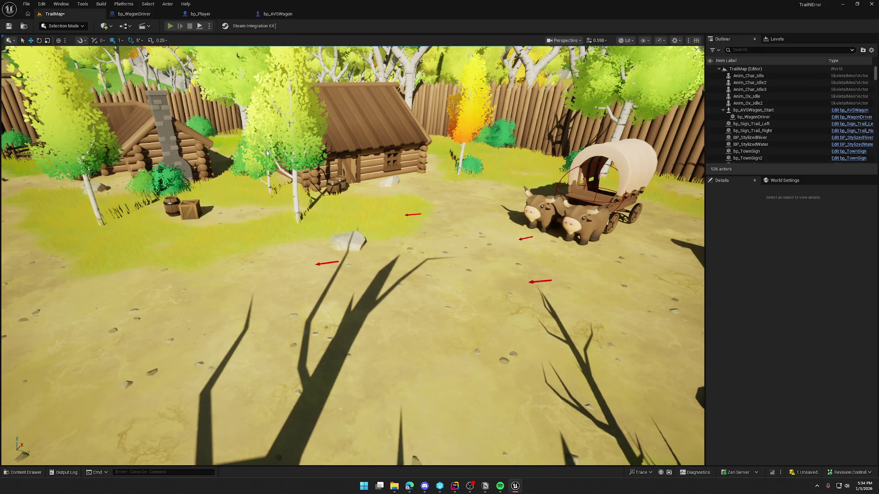
pyautogui.hotkey('alt', 'p')
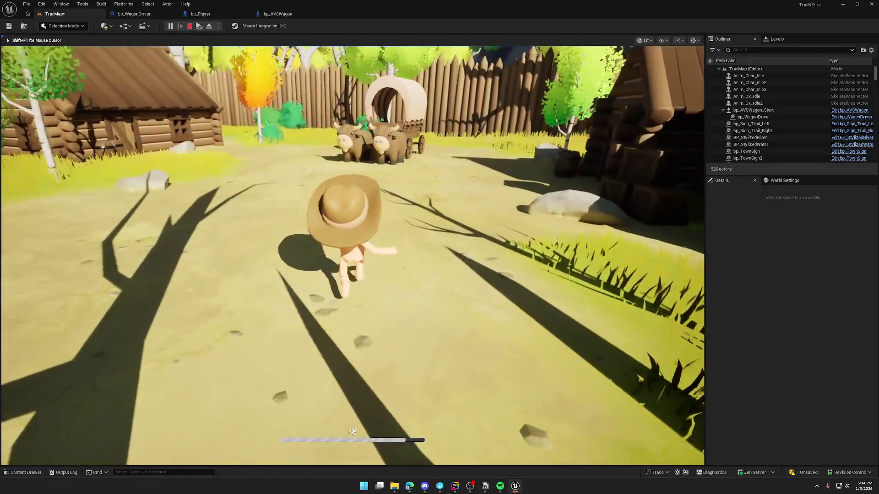
pyautogui.hotkey('shift', 'F1')
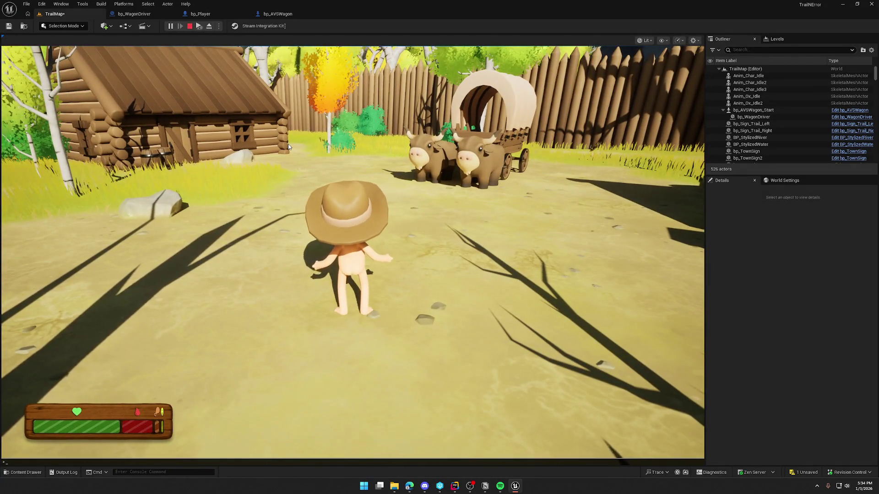
pyautogui.write('god')
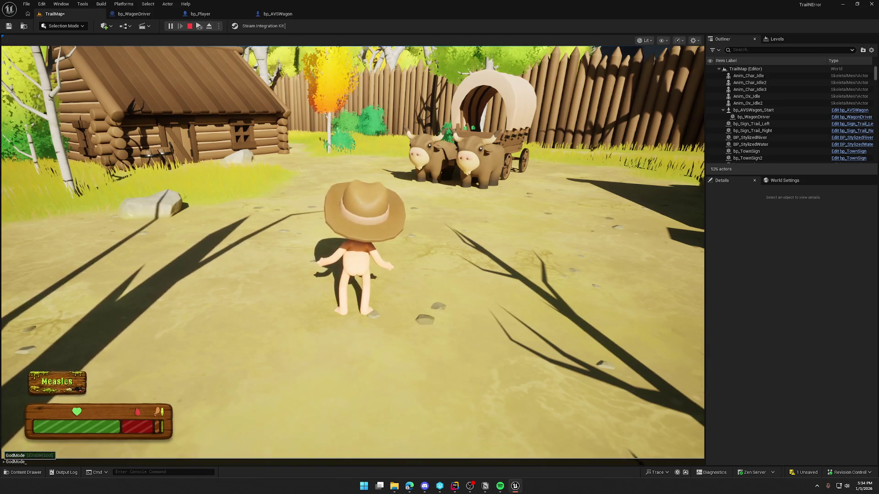
pyautogui.press('Return')
pyautogui.press('w')
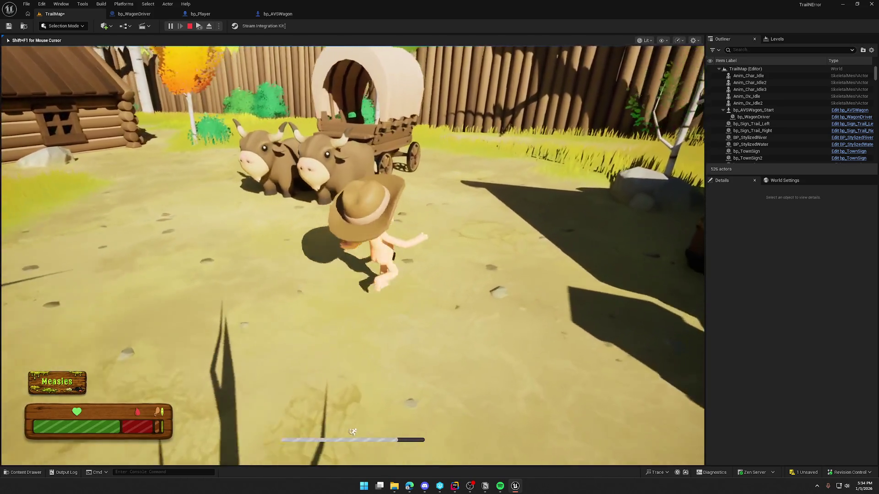
pyautogui.press('e')
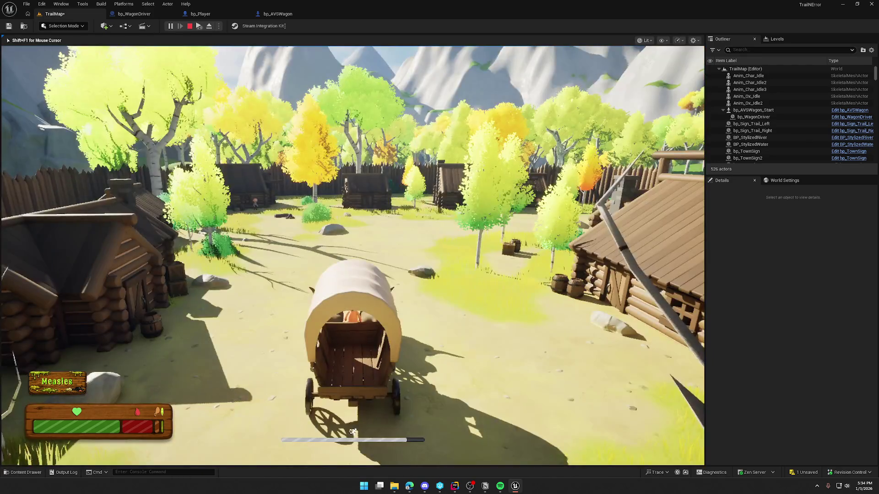
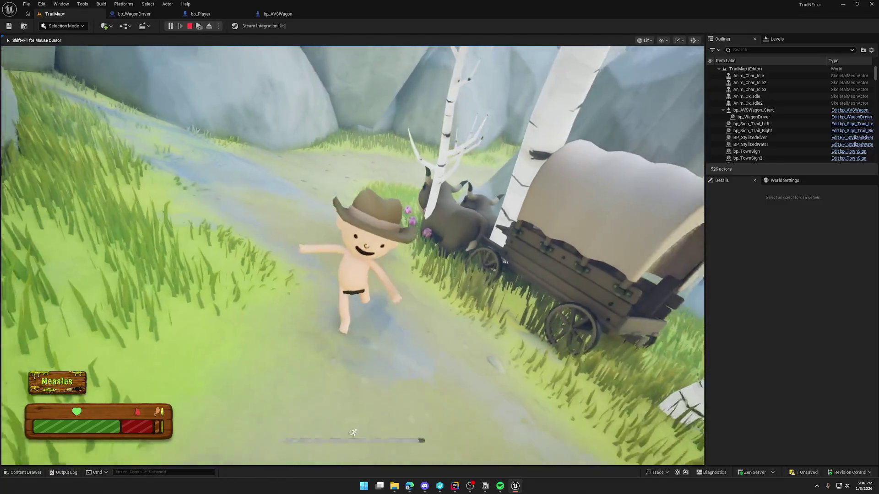
# Step: Eject from the player, select the bp_AVSWagon_Start wagon, repossess the character, then stop the play session
pyautogui.press('F8')
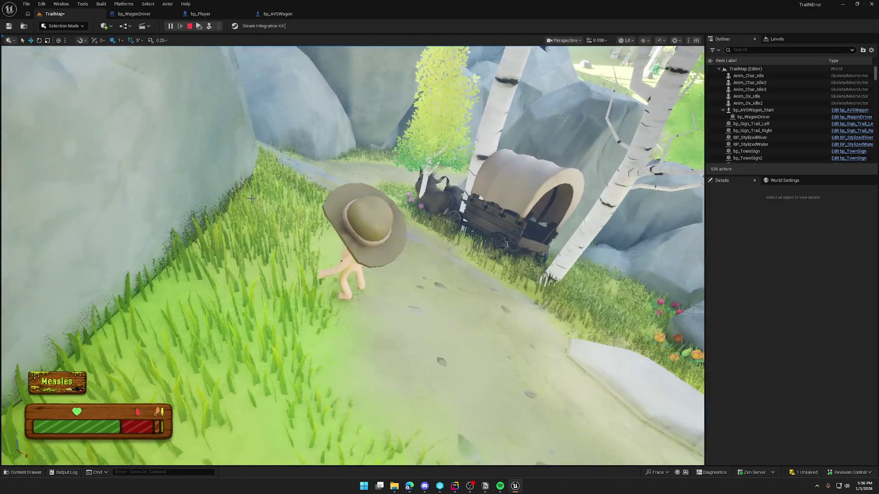
pyautogui.click(436, 177)
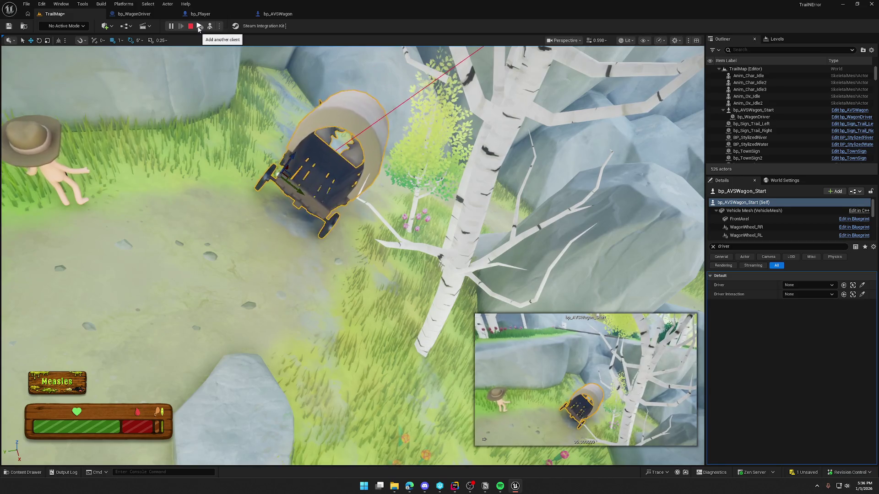
pyautogui.press('F8')
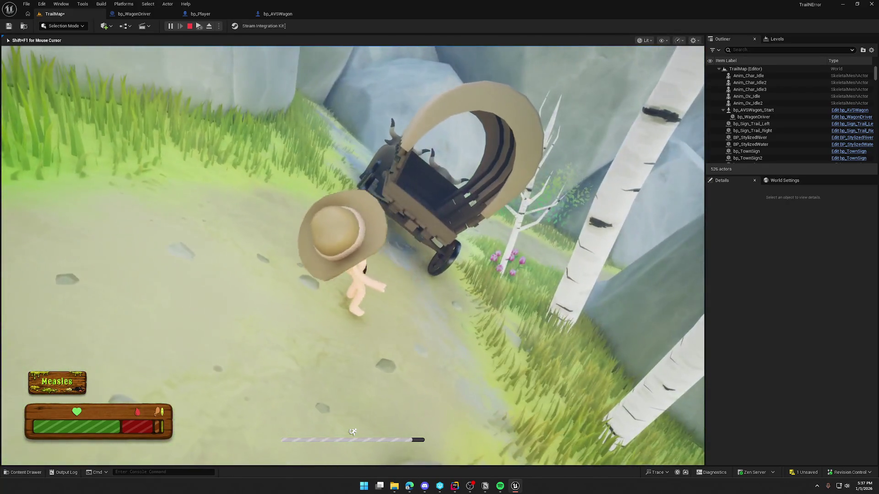
pyautogui.press('Escape')
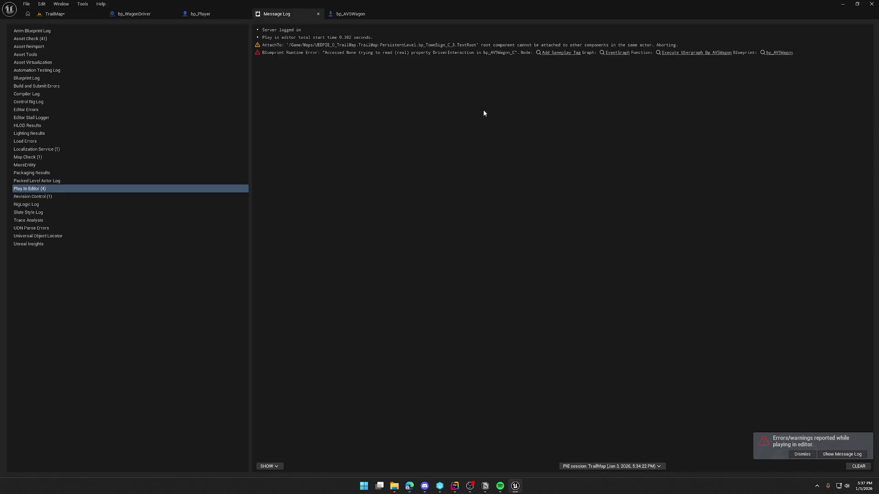
# Step: Select the DriverInteraction runtime error, close the Message Log, and switch to the browser
pyautogui.click(356, 52)
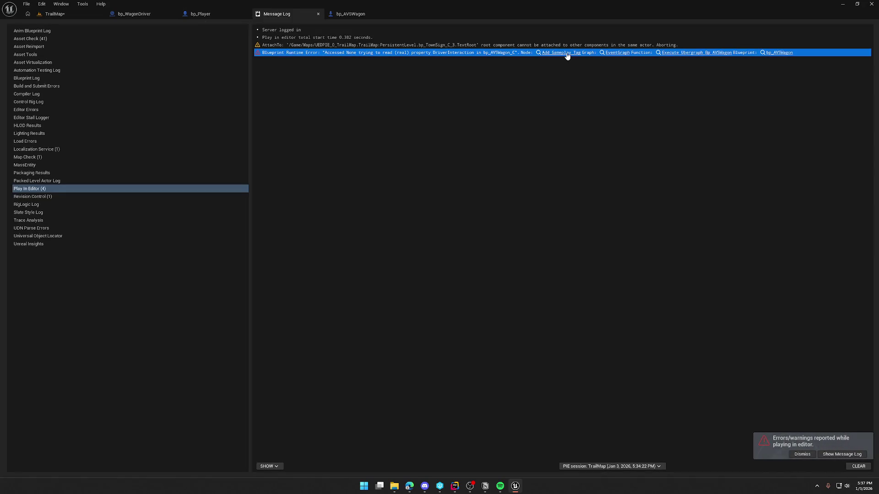
pyautogui.middleClick(287, 15)
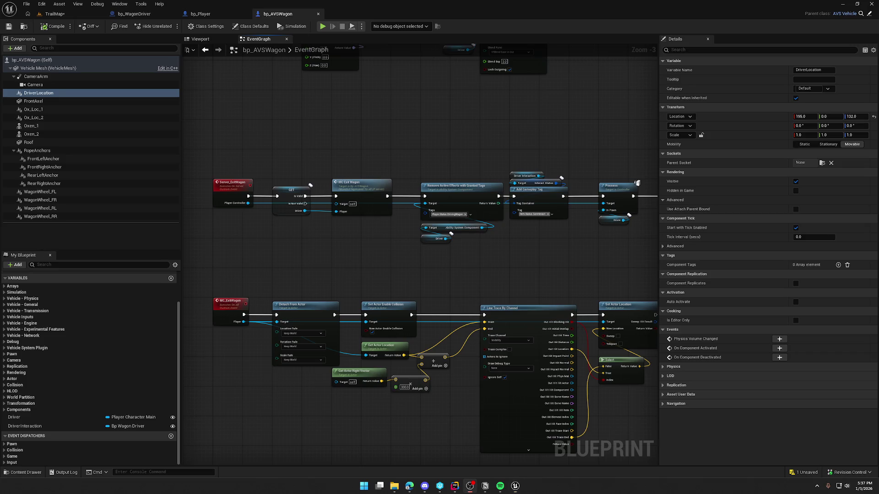
pyautogui.hotkey('alt', 'Tab')
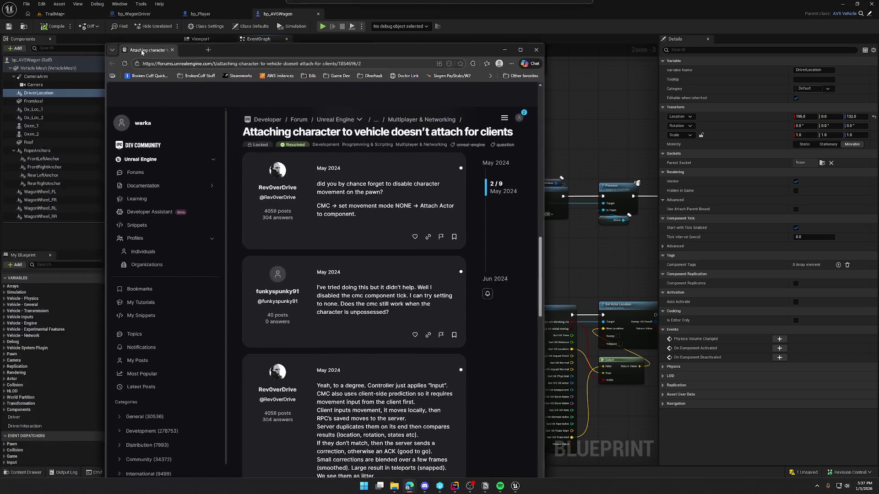
# Step: Maximize the forum thread on attaching a character to a vehicle, read the solution, then return to the editor
pyautogui.doubleClick(271, 48)
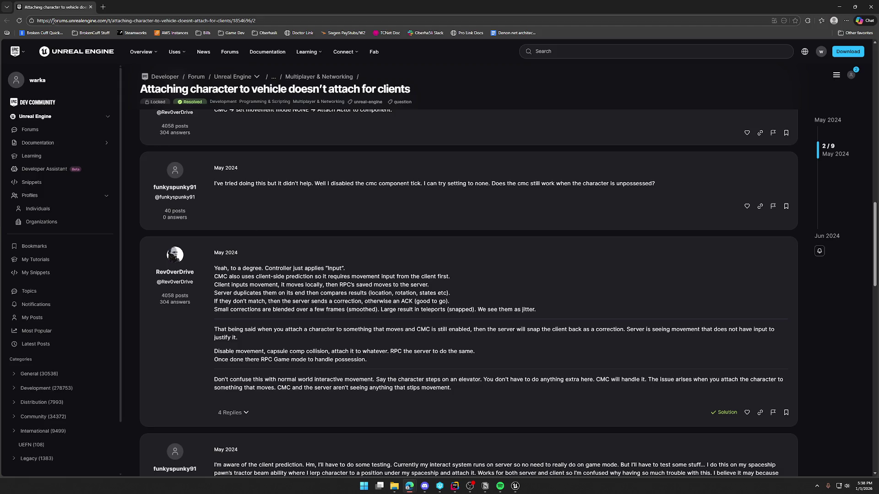
pyautogui.hotkey('alt', 'Tab')
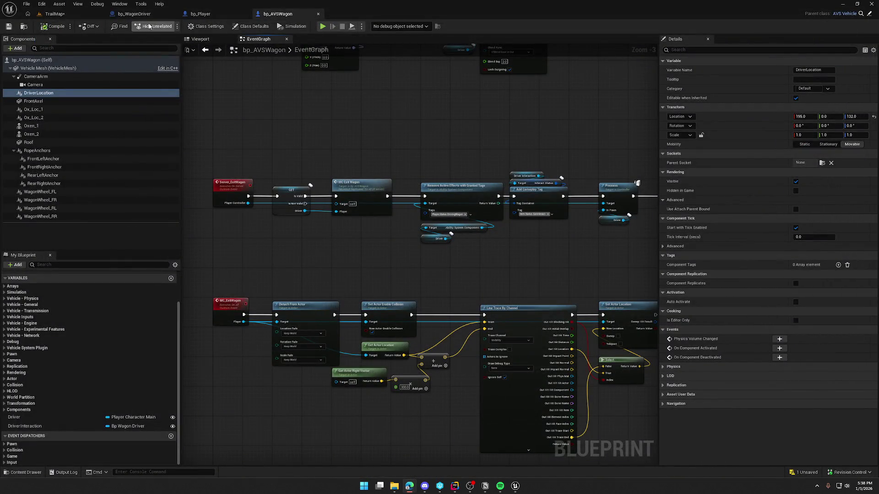
# Step: In bp_WagonDriver, move the collision and attach nodes right to make room after the driver-state event
pyautogui.click(134, 15)
pyautogui.moveTo(375, 114); pyautogui.dragTo(376, 185)
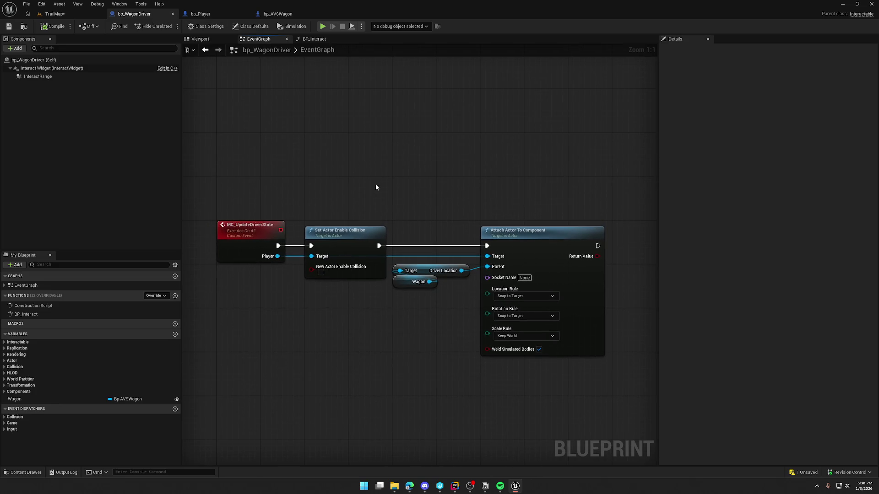
pyautogui.moveTo(429, 269); pyautogui.dragTo(629, 394)
pyautogui.moveTo(344, 228); pyautogui.dragTo(476, 227)
pyautogui.moveTo(398, 310); pyautogui.dragTo(343, 290)
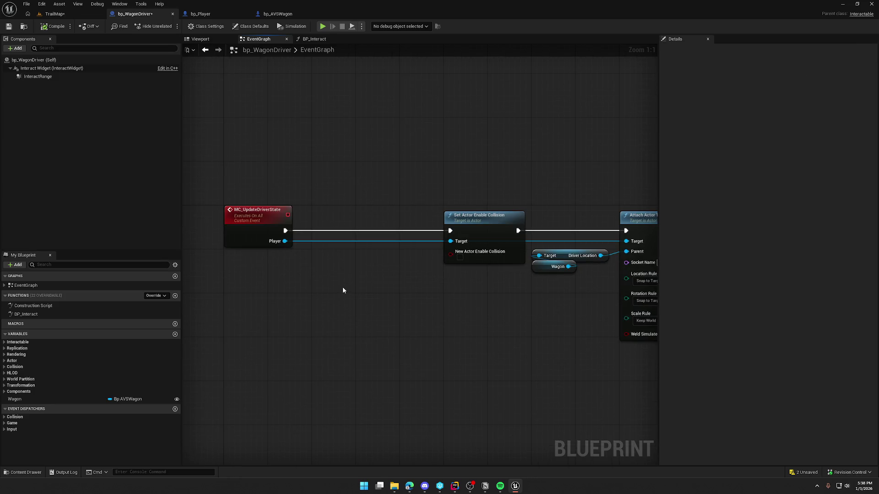
# Step: Add a Get Movement Component node from the Player pin below MC_UpdateDriverState
pyautogui.moveTo(285, 241); pyautogui.dragTo(315, 270)
pyautogui.write('get moc')
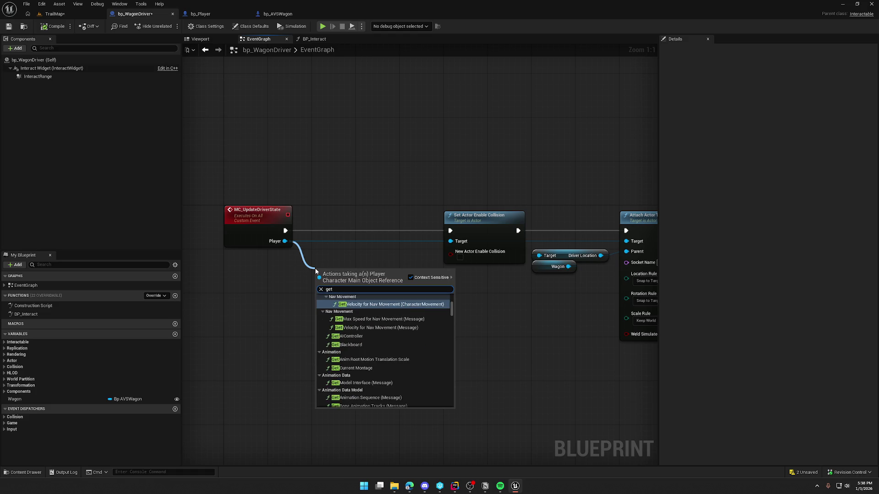
pyautogui.press('BackSpace')
pyautogui.write('vemetnn')
pyautogui.press('BackSpace')
pyautogui.press('BackSpace')
pyautogui.press('BackSpace')
pyautogui.write('nt comp')
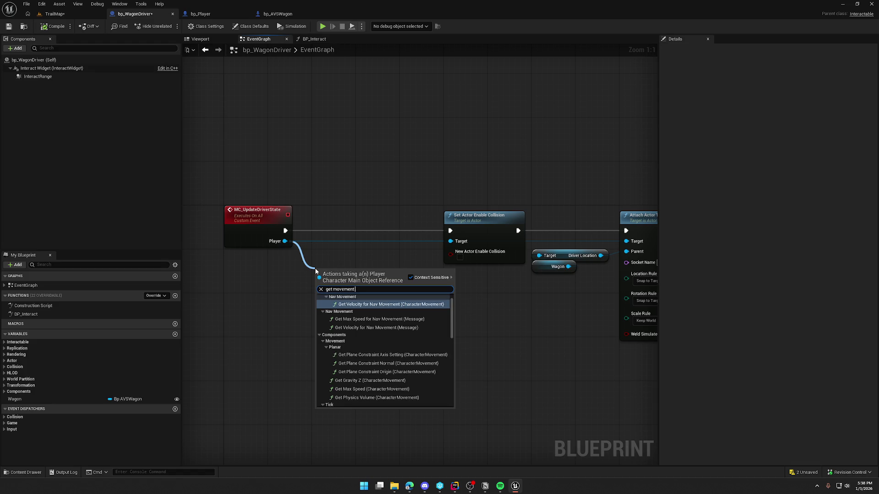
pyautogui.scroll(-10, 379, 366)
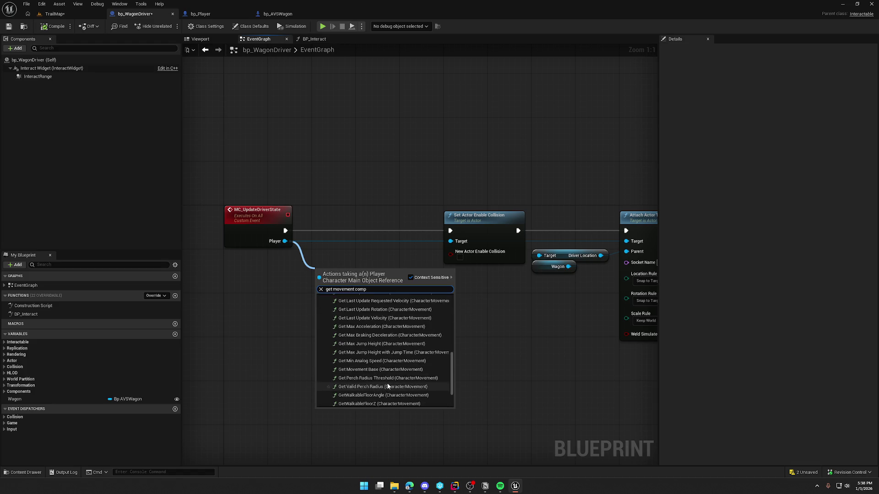
pyautogui.click(369, 406)
pyautogui.moveTo(348, 269)
pyautogui.mouseDown()
pyautogui.moveTo(255, 258)
pyautogui.moveTo(323, 277)
pyautogui.mouseUp()
# Step: Add a Deactivate node on the movement component and run it right after MC_UpdateDriverState
pyautogui.write('di')
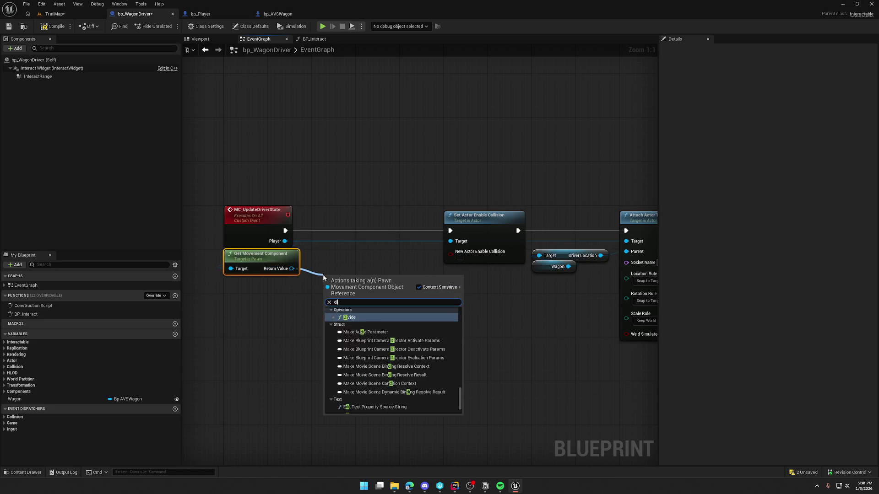
pyautogui.press('BackSpace')
pyautogui.press('BackSpace')
pyautogui.write('enabl')
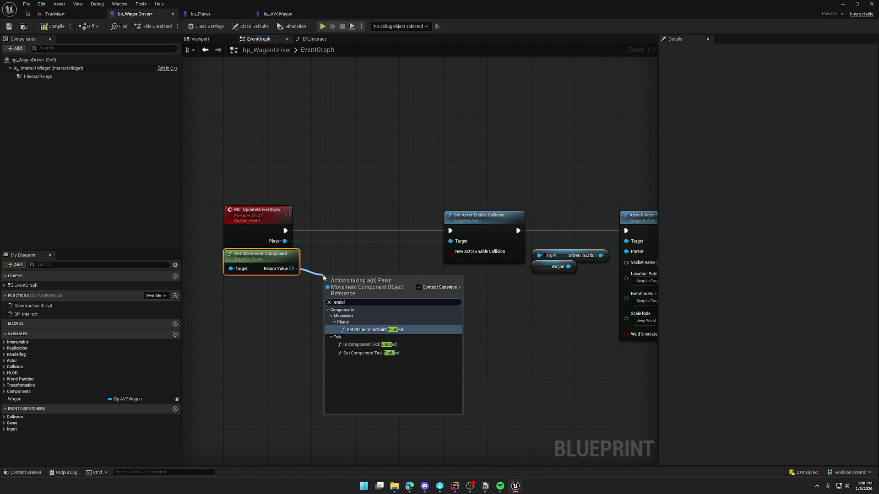
pyautogui.press('BackSpace')
pyautogui.press('BackSpace')
pyautogui.press('BackSpace')
pyautogui.write('deac')
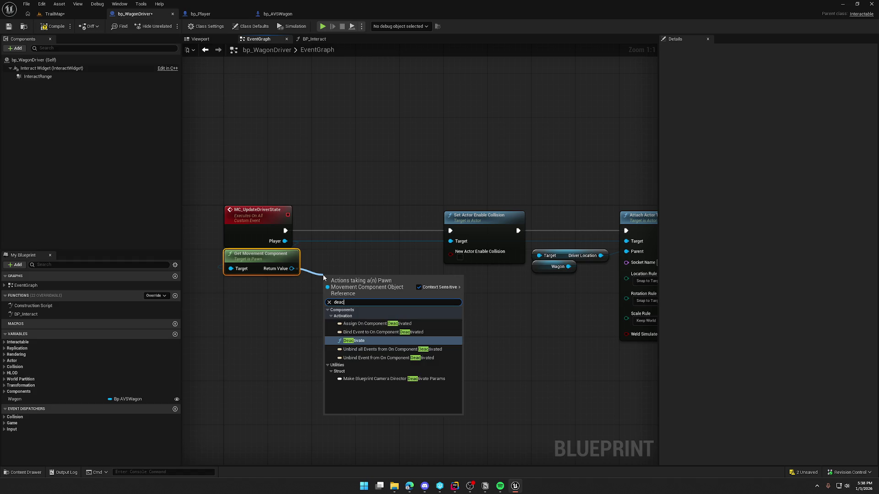
pyautogui.press('Return')
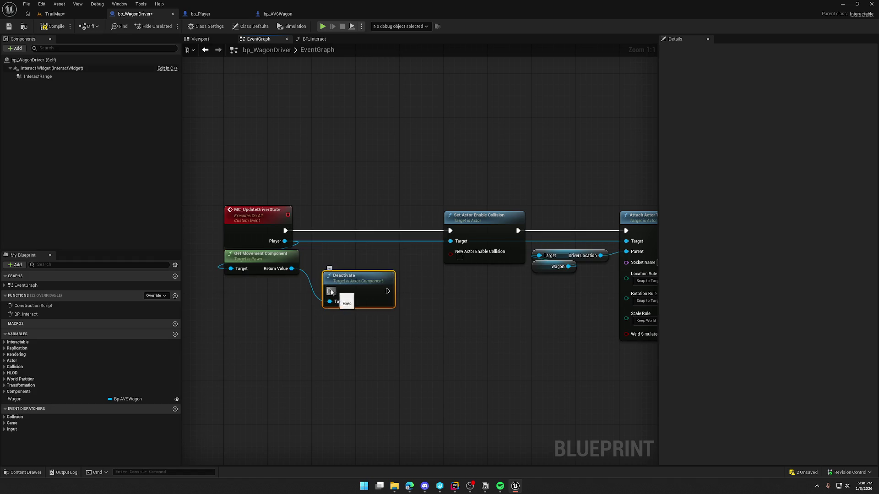
pyautogui.moveTo(330, 291)
pyautogui.mouseDown()
pyautogui.moveTo(285, 230)
pyautogui.moveTo(346, 240)
pyautogui.moveTo(340, 228)
pyautogui.moveTo(450, 230)
pyautogui.mouseUp()
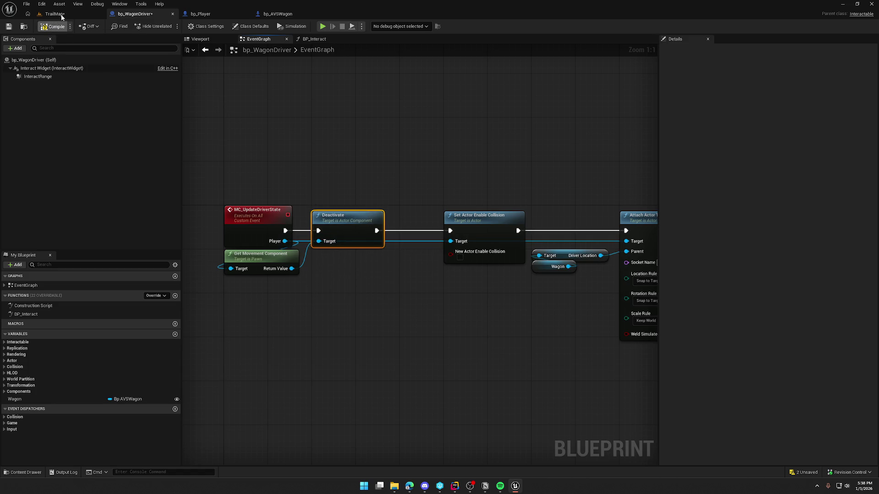
pyautogui.click(55, 14)
pyautogui.hotkey('ctrl', 'space')
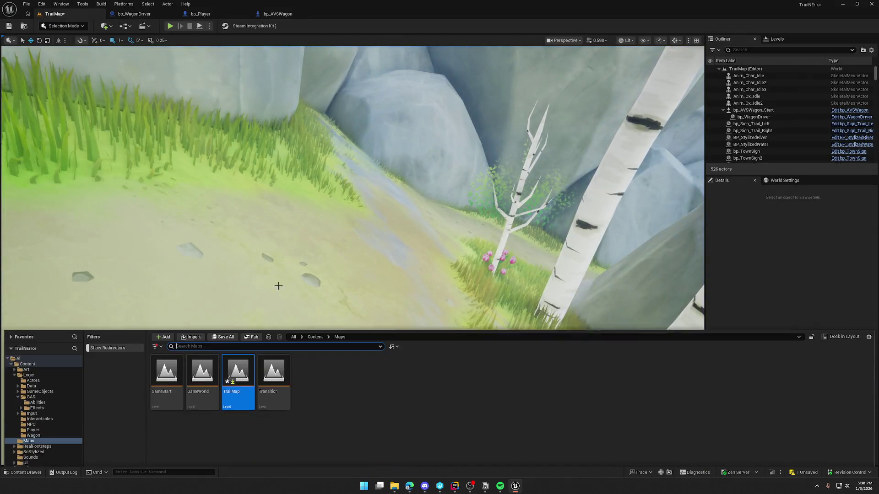
# Step: Load GameWorld, play-test mounting and dismounting the wagon, then return to bp_WagonDriver
pyautogui.doubleClick(212, 347)
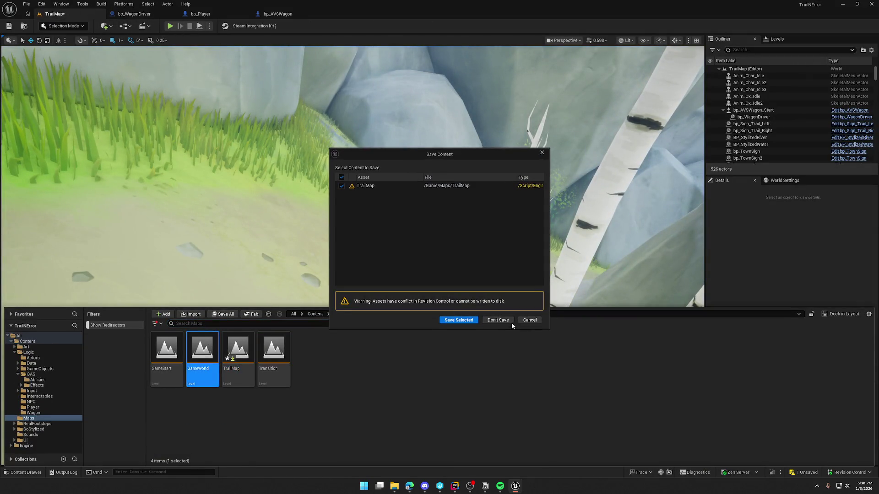
pyautogui.click(506, 321)
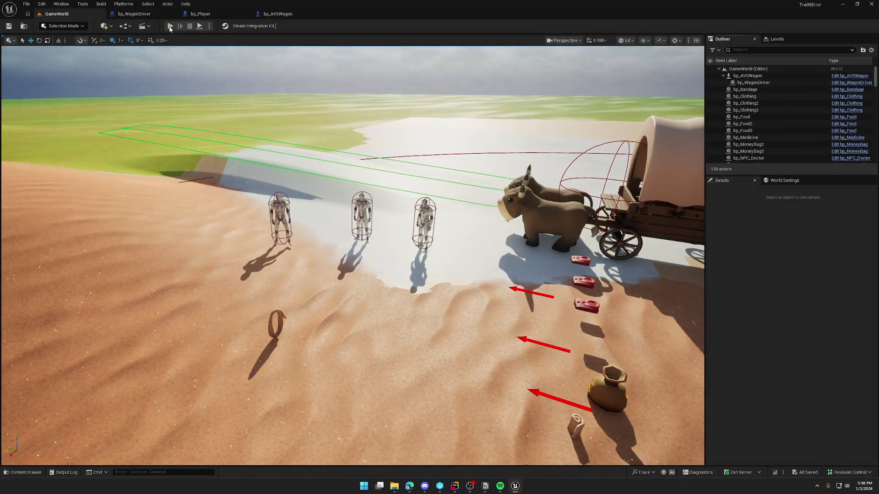
pyautogui.click(170, 26)
pyautogui.press('w')
pyautogui.press('e')
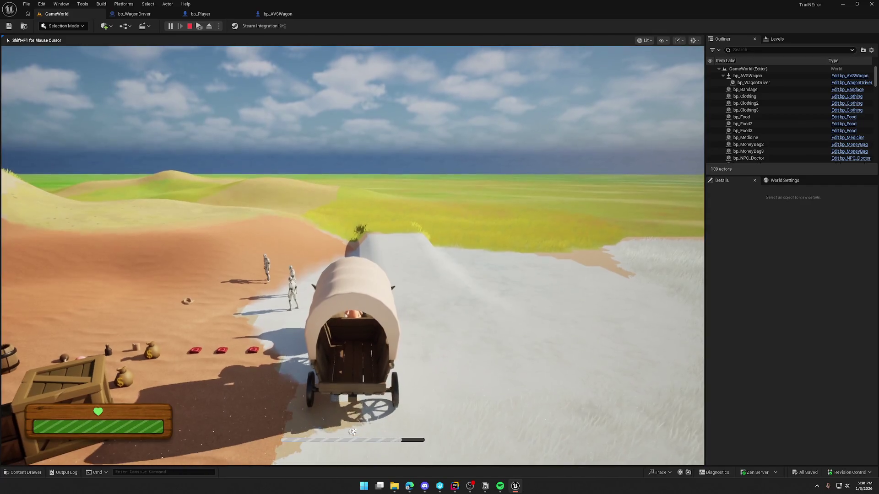
pyautogui.press('e')
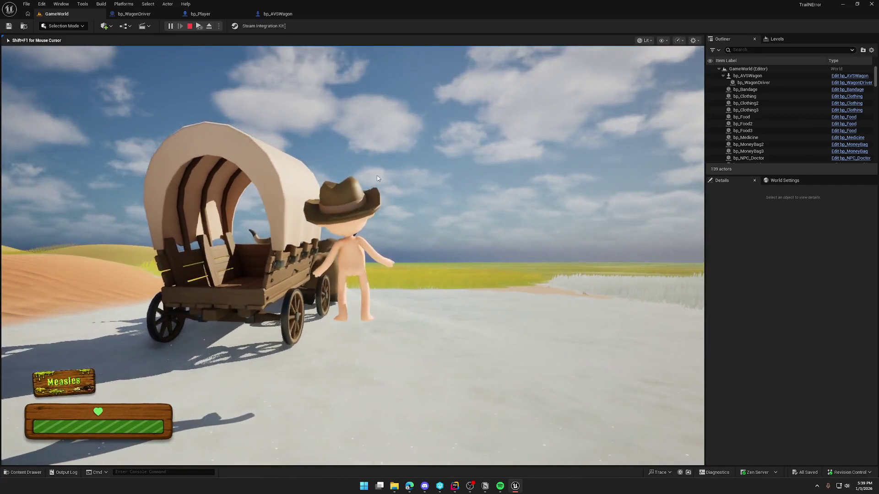
pyautogui.press('Escape')
pyautogui.click(150, 16)
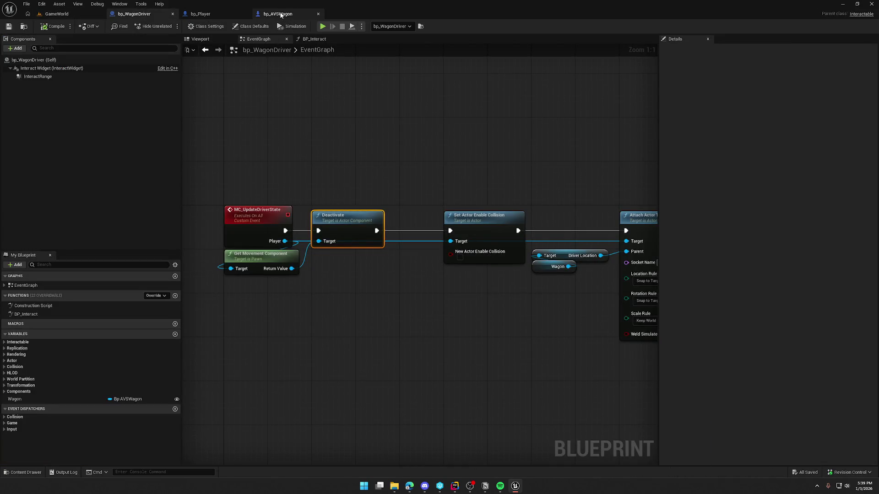
# Step: In bp_AVSWagon, select the MC_ExitWagon node chain and move it right to make room
pyautogui.click(281, 15)
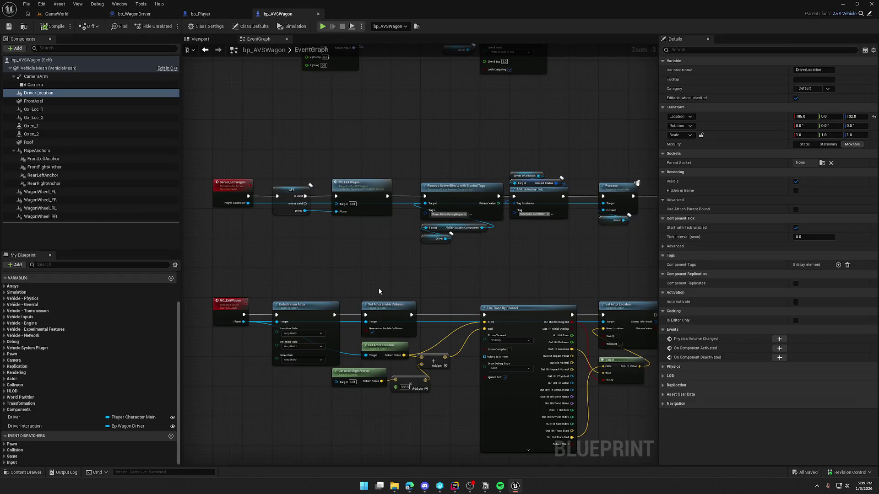
pyautogui.moveTo(394, 284)
pyautogui.mouseDown()
pyautogui.moveTo(387, 181)
pyautogui.moveTo(424, 187)
pyautogui.moveTo(278, 187)
pyautogui.mouseUp()
pyautogui.scroll(1, 322, 163)
pyautogui.moveTo(331, 181)
pyautogui.mouseDown()
pyautogui.moveTo(322, 164)
pyautogui.moveTo(709, 133)
pyautogui.mouseUp()
pyautogui.moveTo(344, 138); pyautogui.dragTo(595, 274)
pyautogui.scroll(2, 222, 183)
pyautogui.moveTo(222, 183); pyautogui.dragTo(474, 169)
pyautogui.moveTo(354, 214); pyautogui.dragTo(418, 213)
# Step: From MC_ExitWagon's Player pin, add Get Movement Component and an Activate node executed by MC_ExitWagon
pyautogui.moveTo(295, 194); pyautogui.dragTo(306, 217)
pyautogui.write('get movement comp')
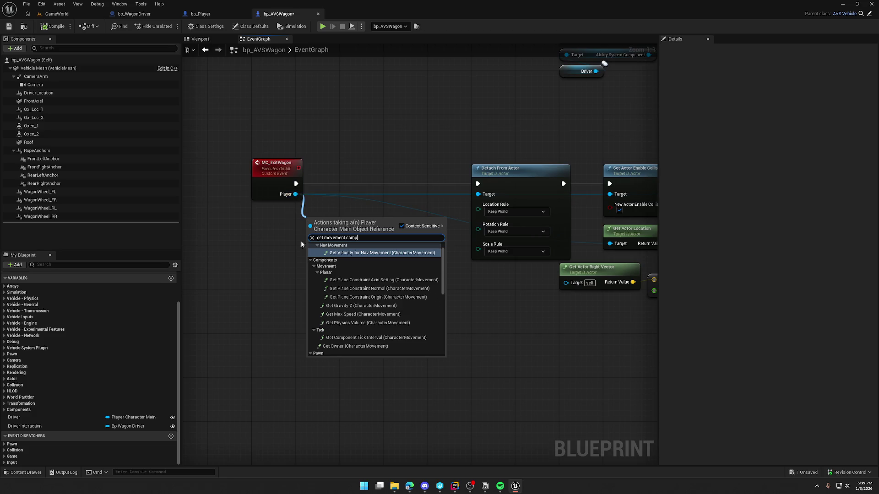
pyautogui.scroll(-5, 367, 320)
pyautogui.click(366, 352)
pyautogui.moveTo(341, 219)
pyautogui.mouseDown()
pyautogui.moveTo(292, 208)
pyautogui.moveTo(359, 235)
pyautogui.moveTo(331, 215)
pyautogui.mouseUp()
pyautogui.write('activate')
pyautogui.press('Return')
pyautogui.moveTo(295, 183); pyautogui.dragTo(295, 184)
pyautogui.moveTo(385, 243)
pyautogui.mouseDown()
pyautogui.moveTo(369, 171)
pyautogui.moveTo(478, 183)
pyautogui.mouseUp()
# Step: Shift the Detach From Actor nodes left so they follow Activate in the chain
pyautogui.scroll(-4, 443, 306)
pyautogui.moveTo(268, 194); pyautogui.dragTo(472, 323)
pyautogui.scroll(4, 225, 243)
pyautogui.moveTo(310, 176); pyautogui.dragTo(265, 177)
pyautogui.moveTo(281, 133); pyautogui.dragTo(361, 146)
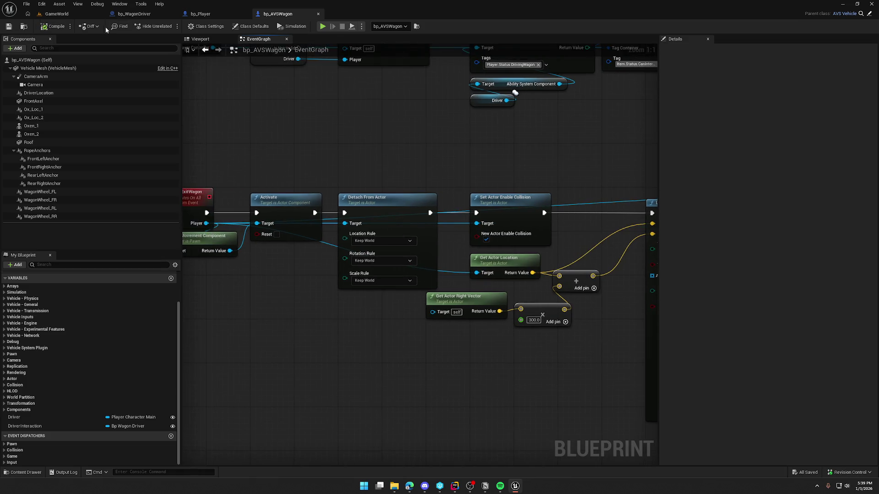
pyautogui.click(56, 14)
# Step: Start a GameWorld play session and board the wagon as driver from the client
pyautogui.click(171, 28)
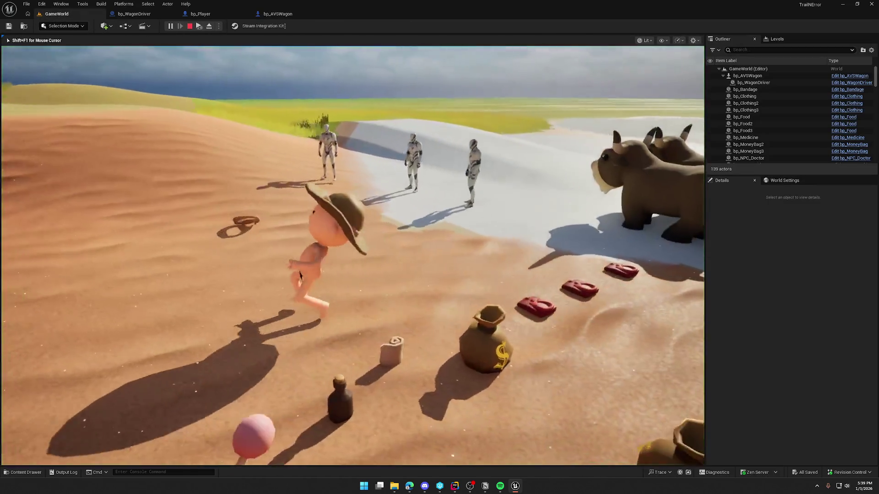
pyautogui.press('super')
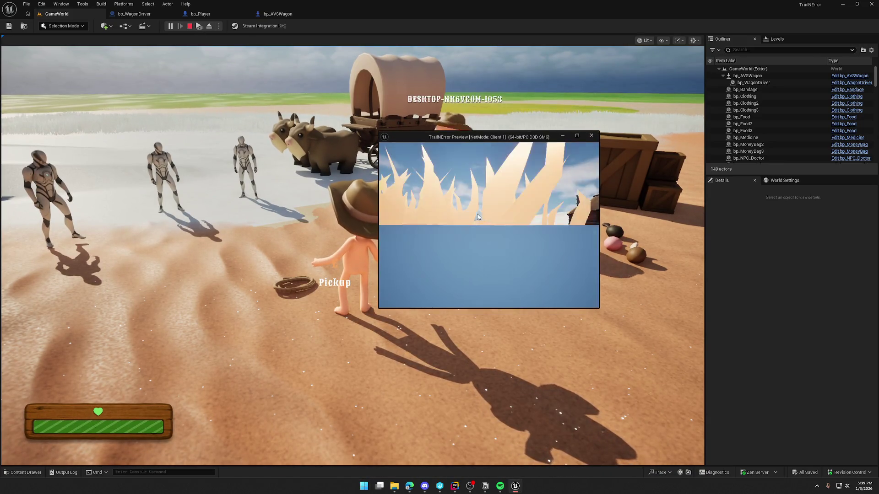
pyautogui.press('w')
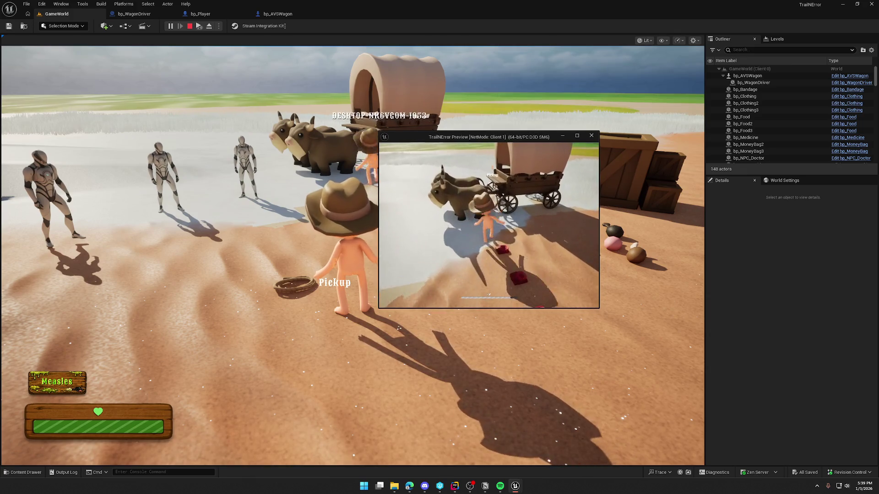
pyautogui.press('e')
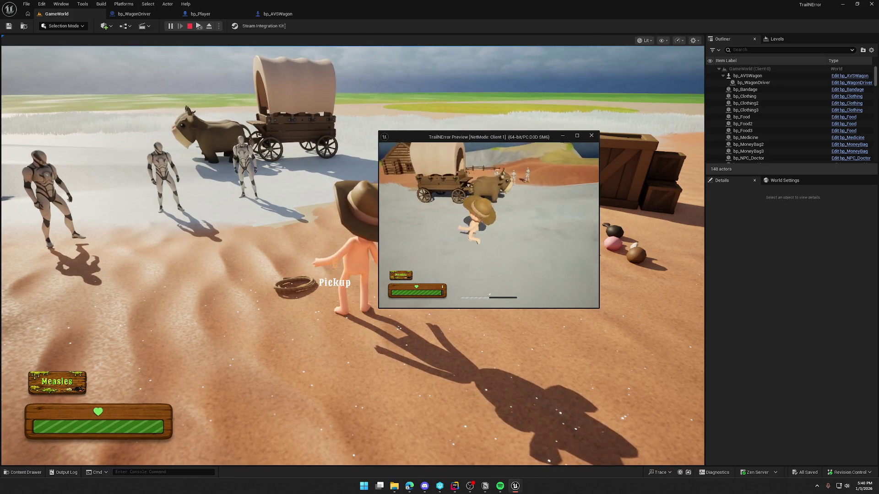
# Step: Mount and ride the wagon from the main view, dismount in the client window, and stop the session
pyautogui.press('super')
pyautogui.click(253, 151)
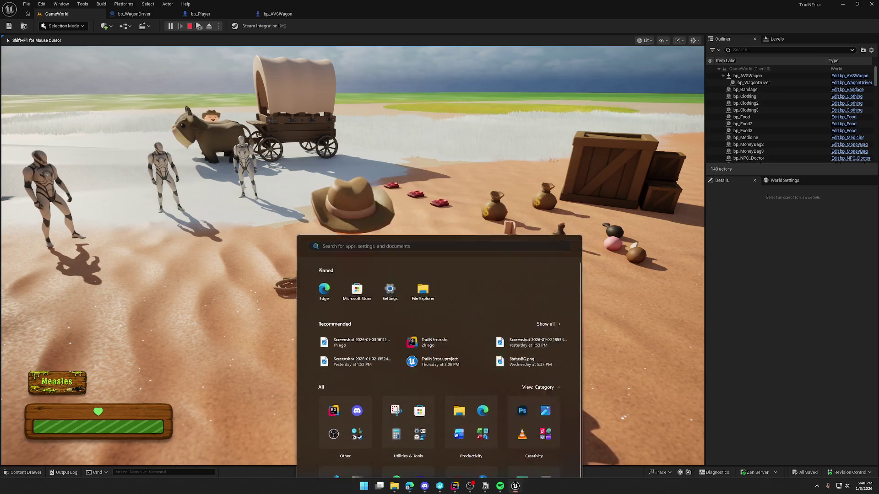
pyautogui.press('w')
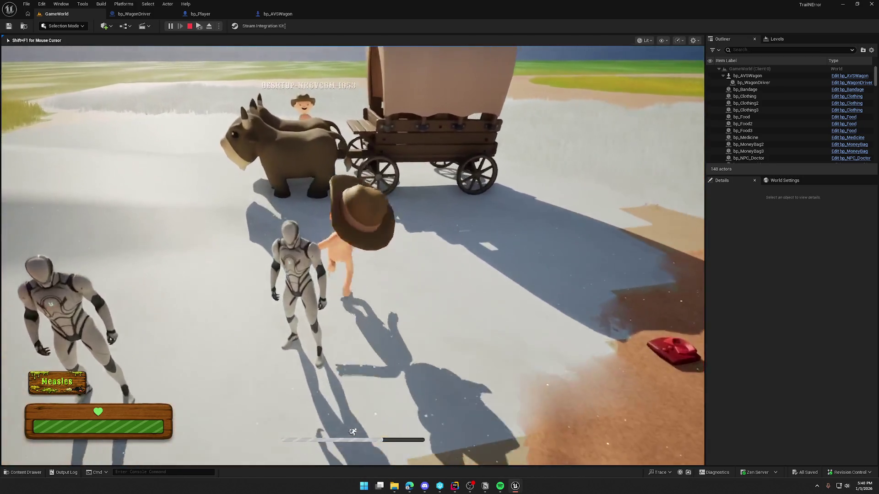
pyautogui.press('e')
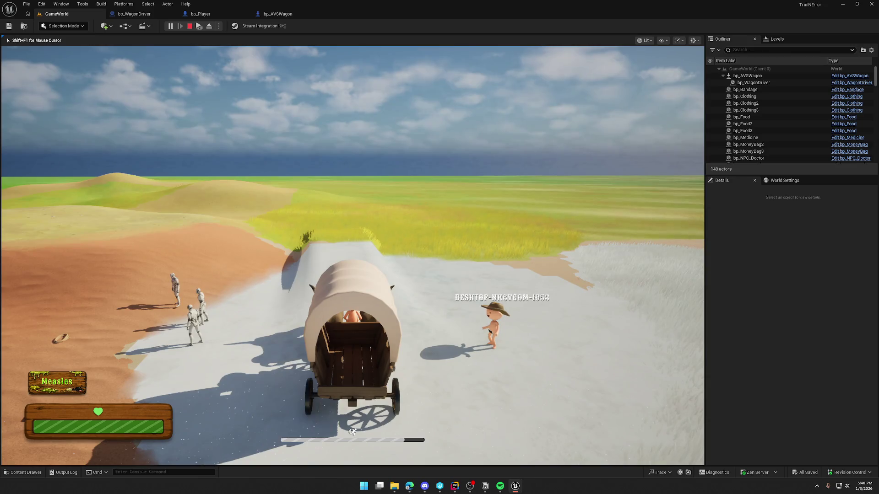
pyautogui.press('super')
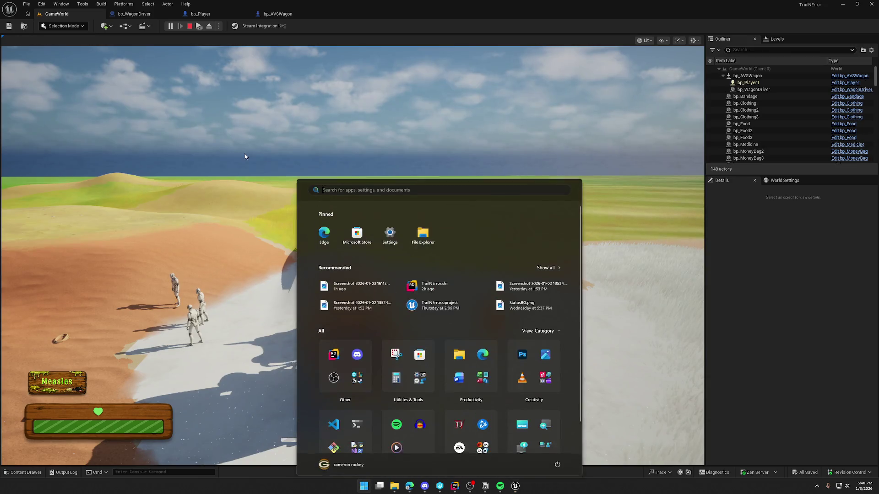
pyautogui.moveTo(516, 487)
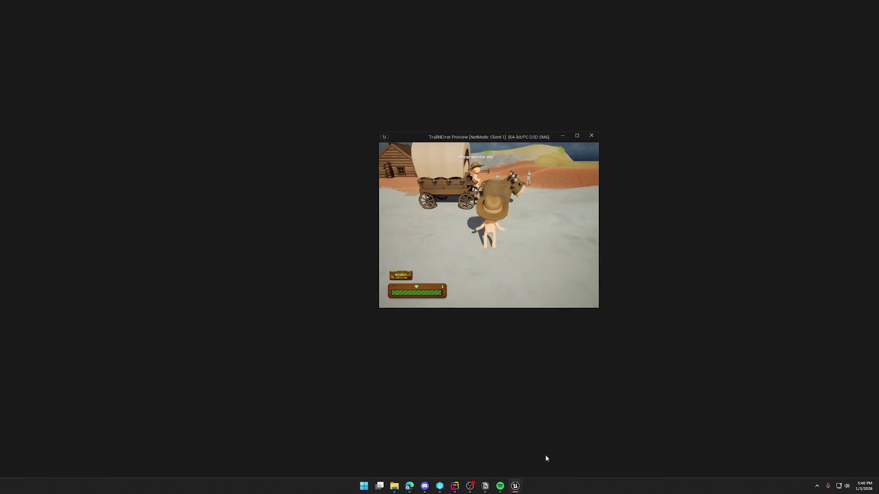
pyautogui.click(545, 454)
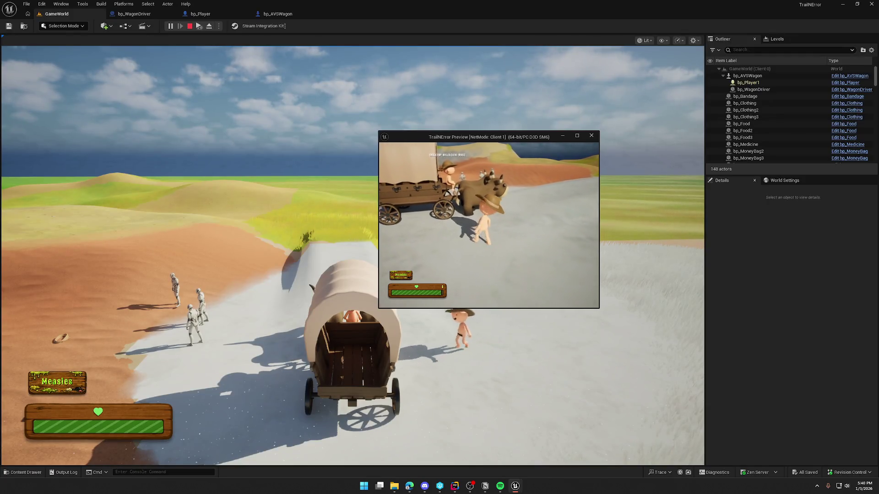
pyautogui.press('s')
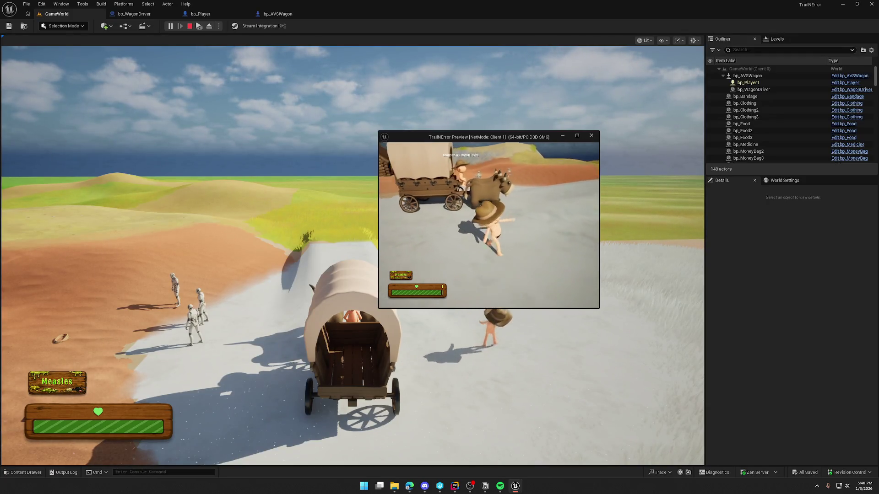
pyautogui.press('Escape')
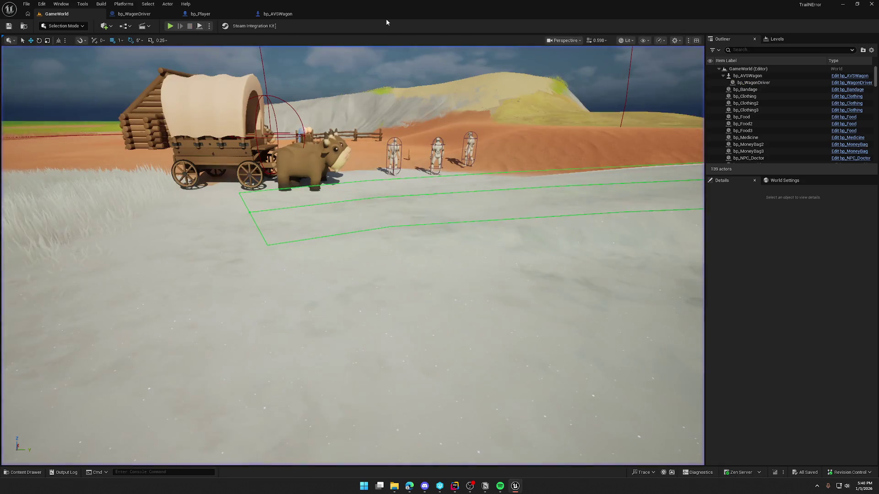
pyautogui.click(170, 26)
# Step: Restart the play session with a second client added in the multiplayer options
pyautogui.press('w')
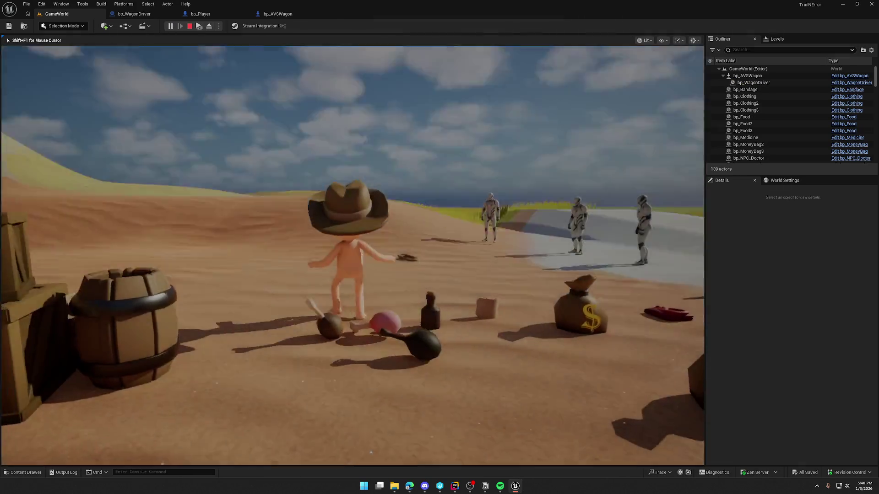
pyautogui.press('super')
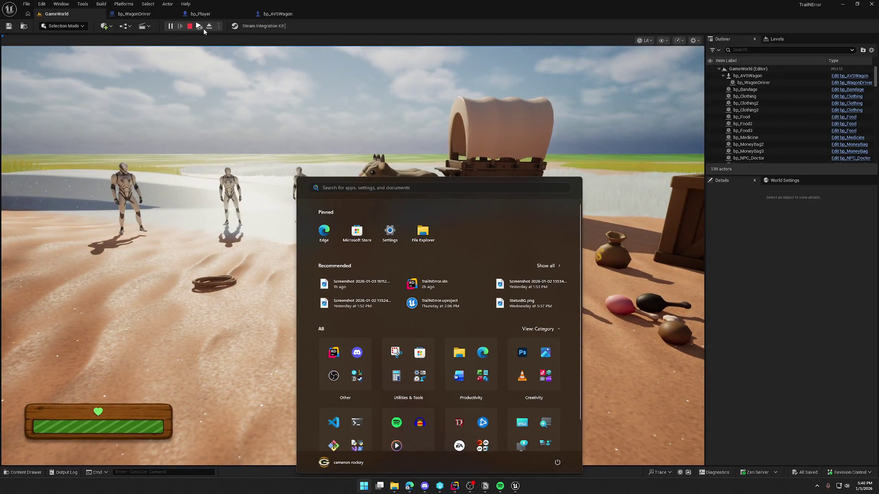
pyautogui.click(189, 26)
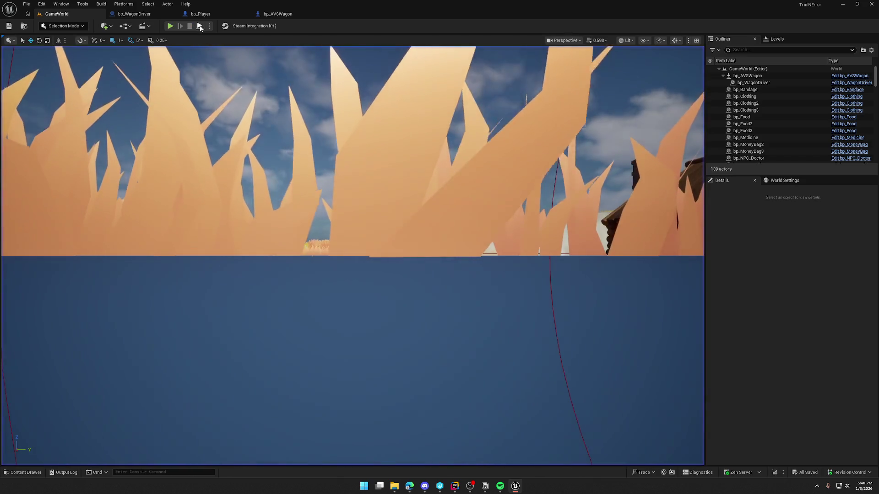
pyautogui.click(170, 26)
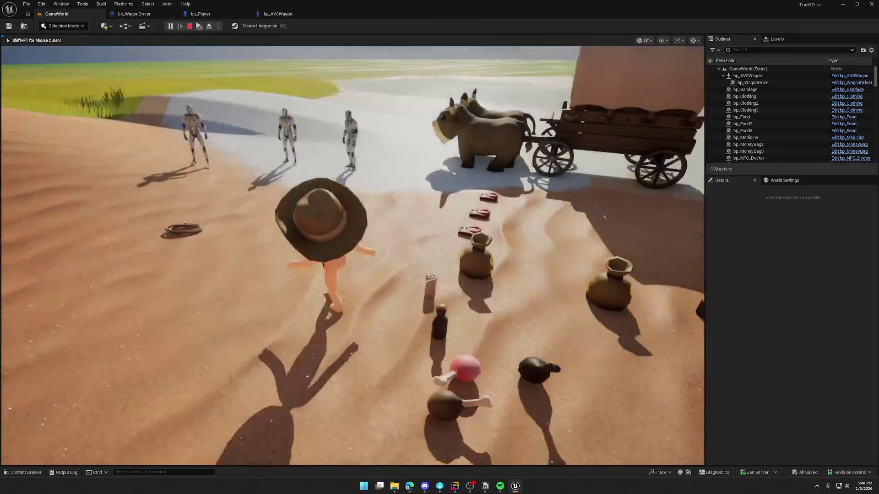
pyautogui.press('super')
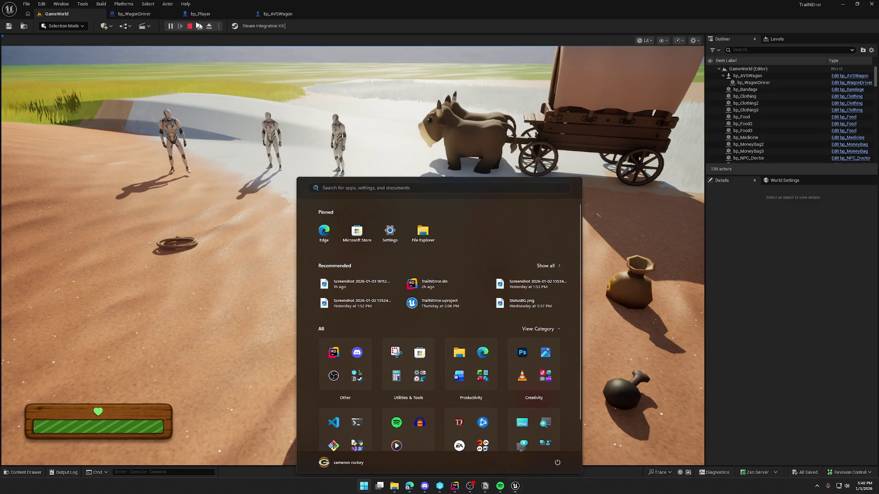
pyautogui.click(198, 27)
pyautogui.click(198, 28)
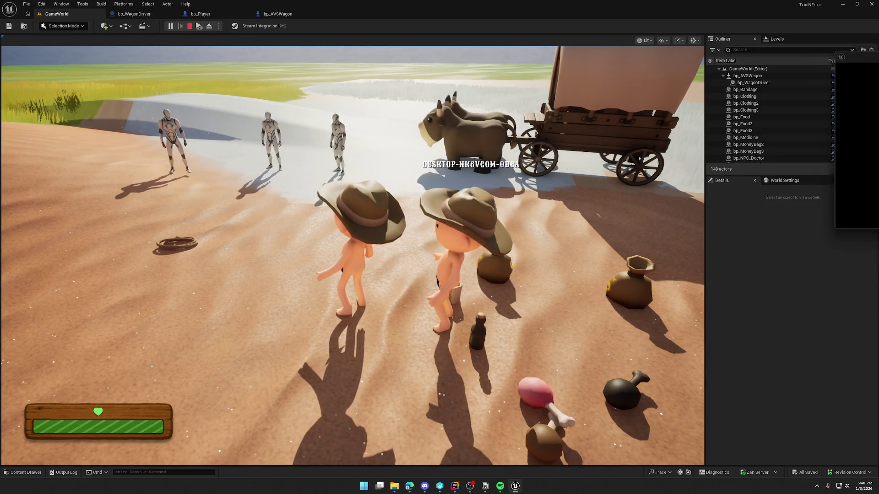
# Step: Move the Client 1 preview window aside and refocus the main game view
pyautogui.press('super')
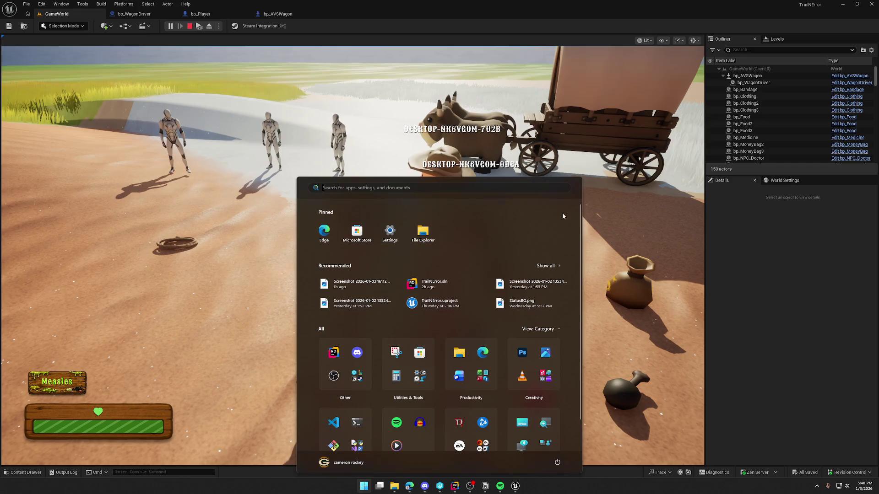
pyautogui.click(494, 173)
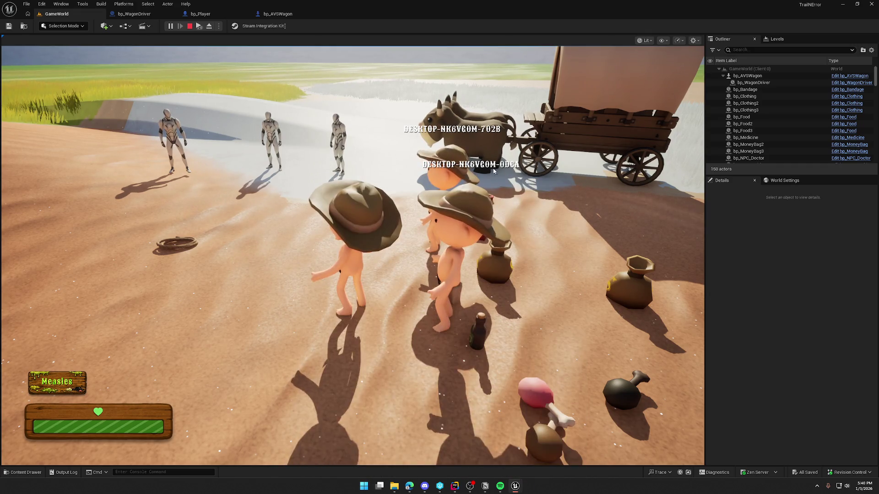
pyautogui.moveTo(516, 487)
pyautogui.click(536, 456)
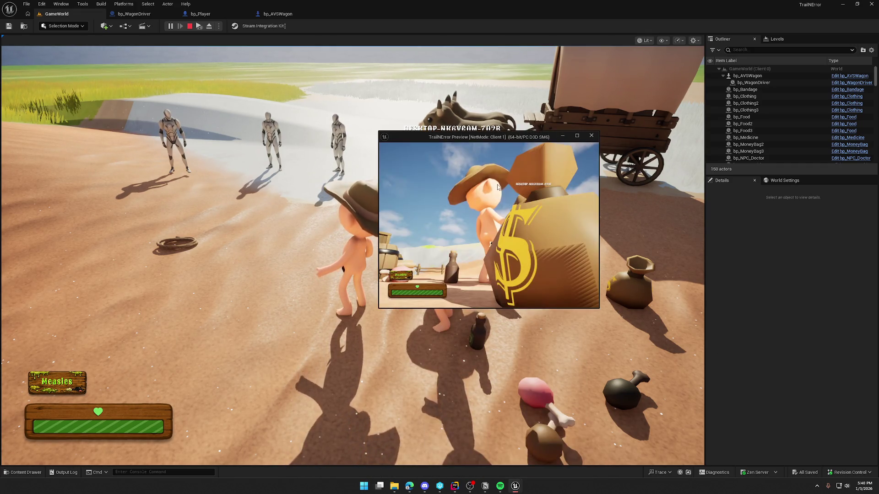
pyautogui.moveTo(492, 136); pyautogui.dragTo(646, 152)
pyautogui.click(504, 206)
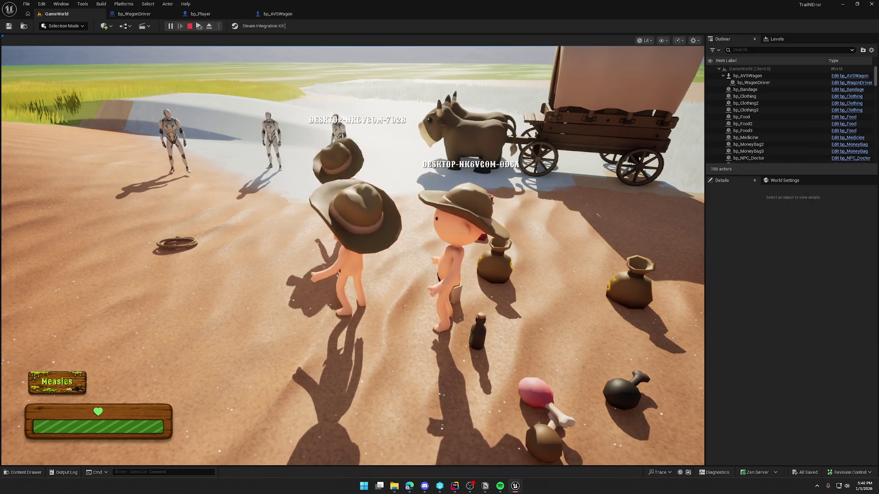
# Step: Walk the character to the oxen and wagon, then stop the play session
pyautogui.press('super')
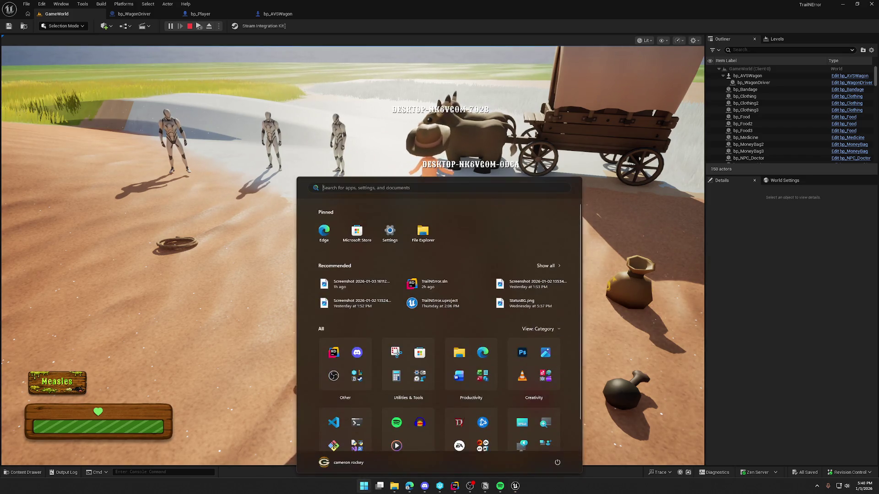
pyautogui.press('super')
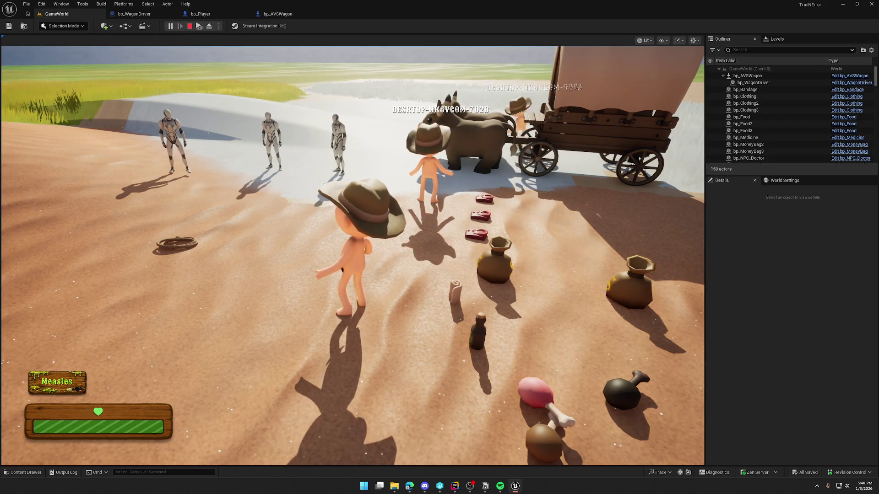
pyautogui.press('super')
pyautogui.press('super')
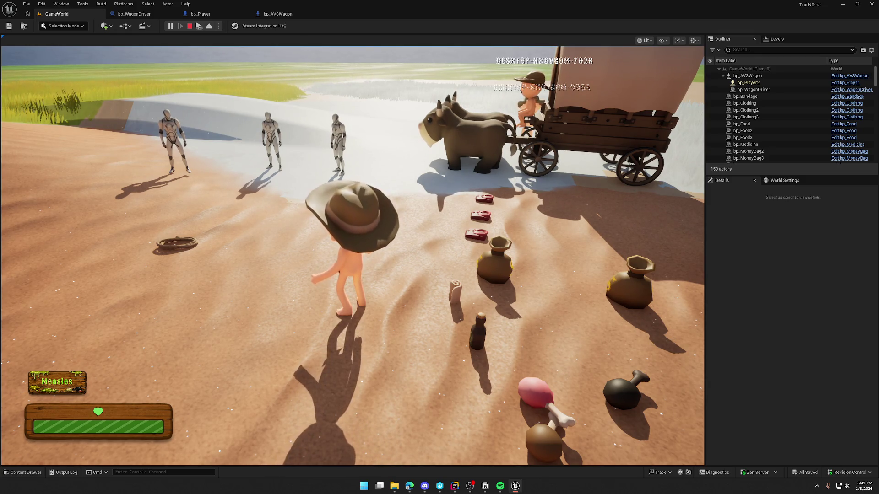
pyautogui.press('super')
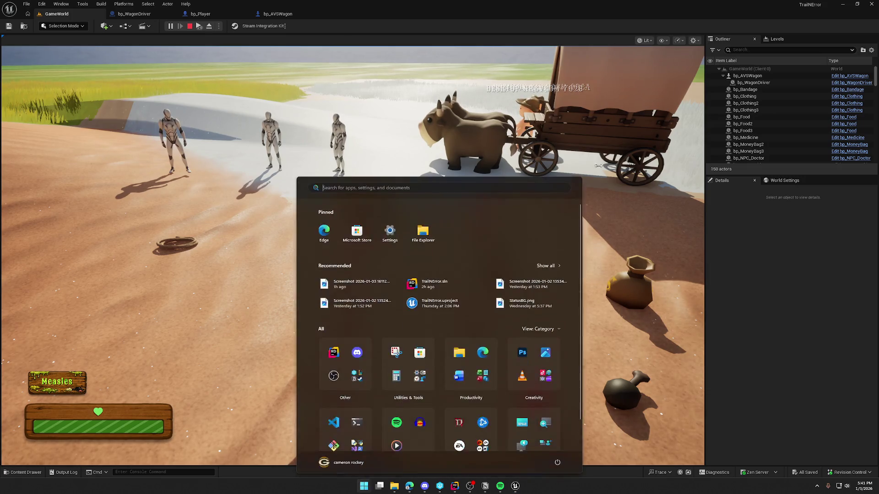
pyautogui.press('super')
pyautogui.press('w')
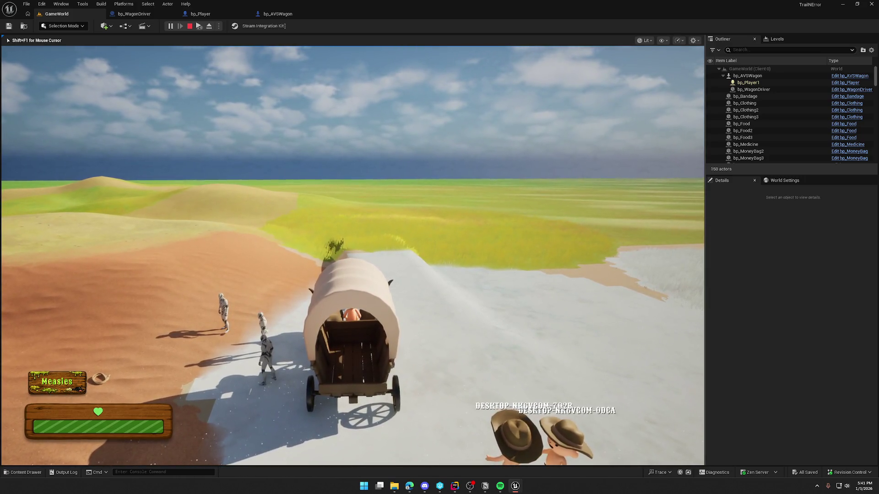
pyautogui.hotkey('shift', 'F1')
pyautogui.press('Escape')
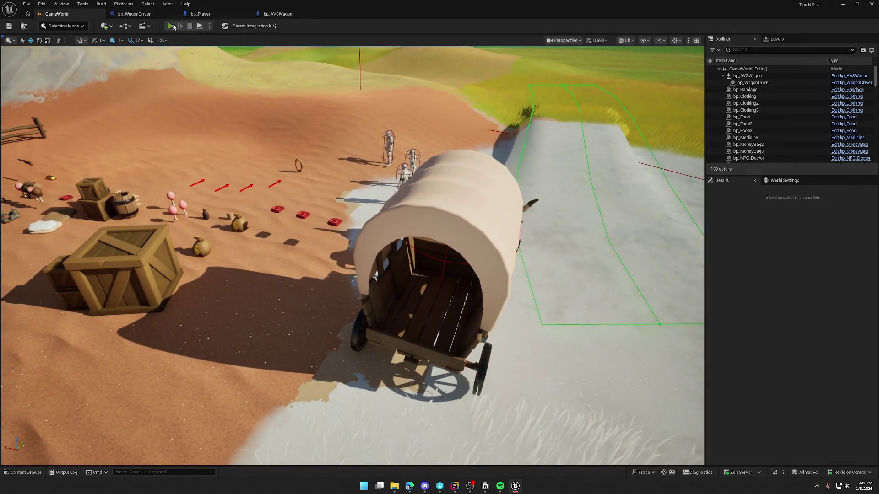
# Step: Run a quick GameWorld play test, then open TrailMap from the Maps folder
pyautogui.click(170, 26)
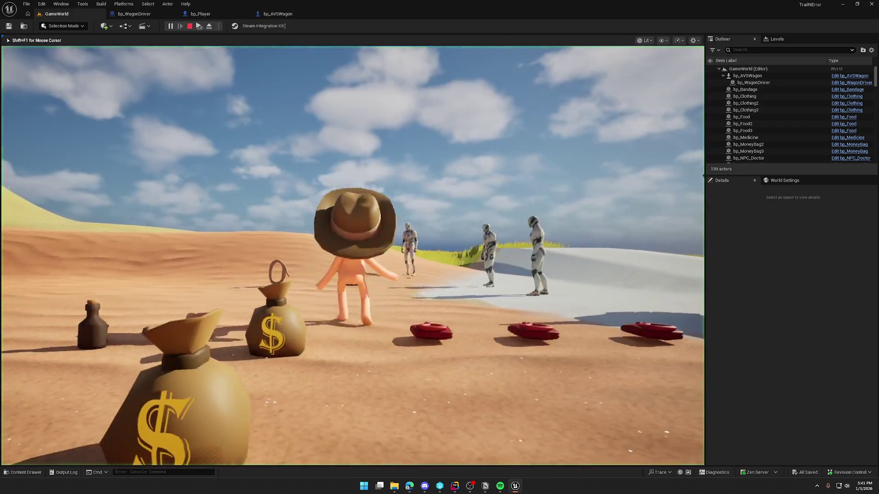
pyautogui.press('super')
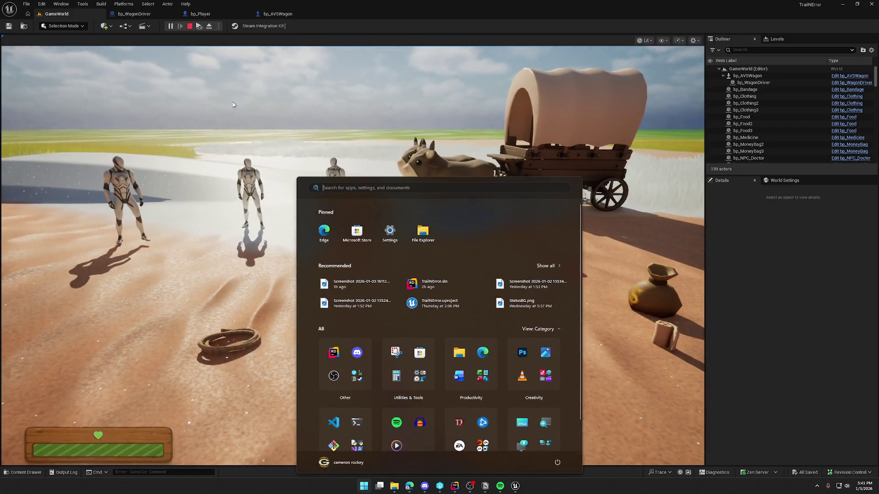
pyautogui.press('super')
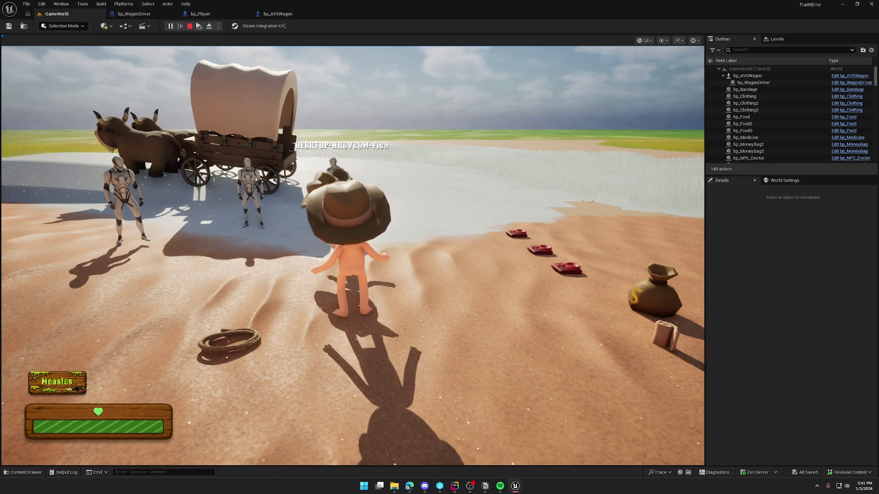
pyautogui.press('Escape')
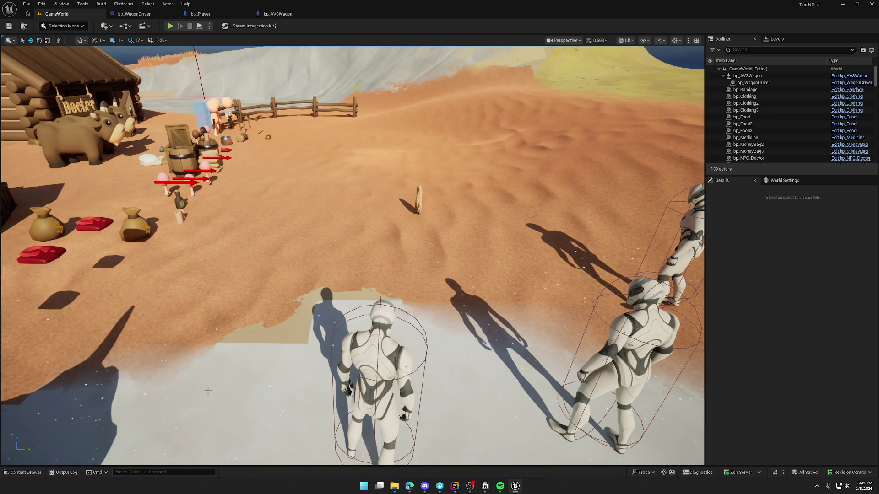
pyautogui.hotkey('ctrl', 'space')
pyautogui.doubleClick(237, 350)
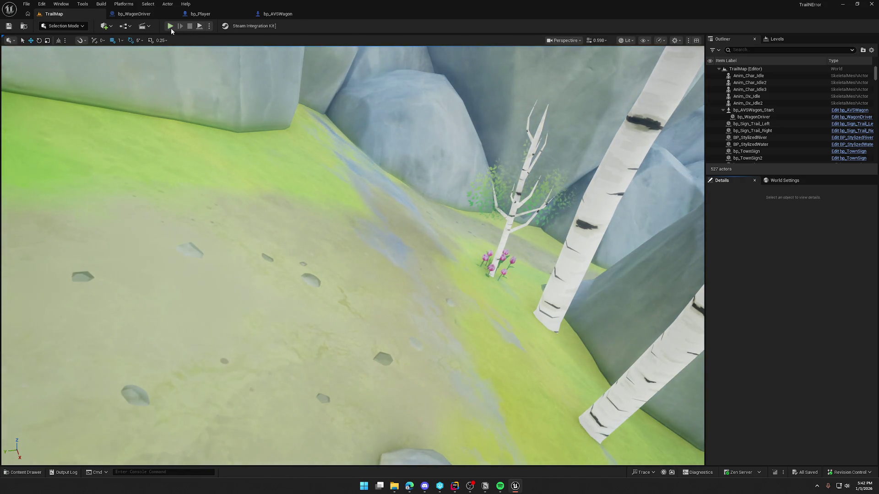
# Step: Play-test TrailMap briefly, then close the Message Log and return to the level view
pyautogui.click(171, 28)
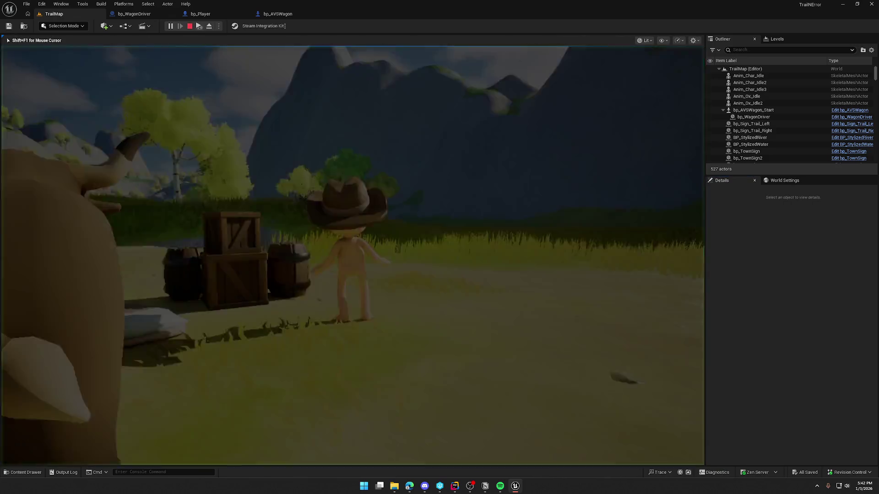
pyautogui.press('Escape')
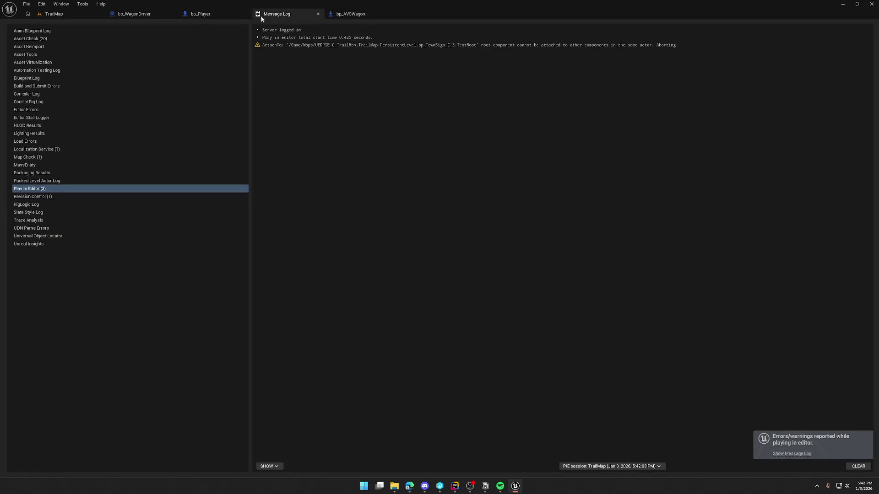
pyautogui.middleClick(257, 17)
pyautogui.click(54, 14)
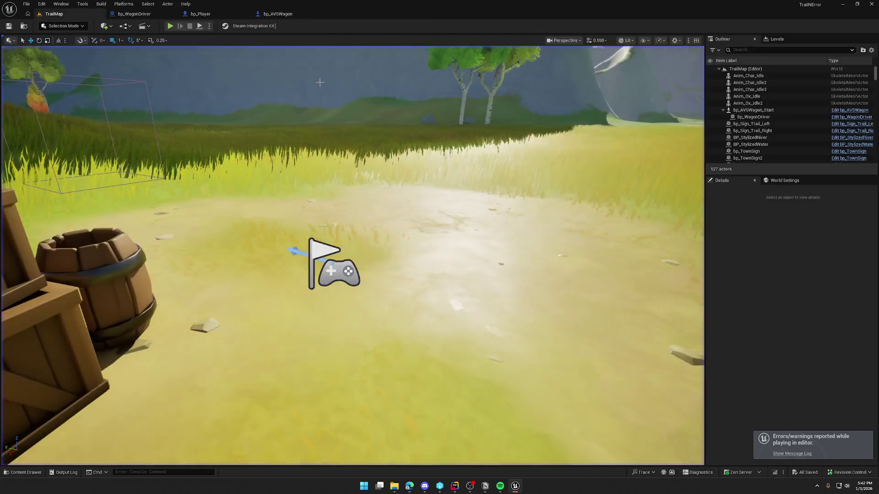
# Step: Delete the PlayerStart from TrailMap and run another quick play test
pyautogui.click(333, 273)
pyautogui.press('Delete')
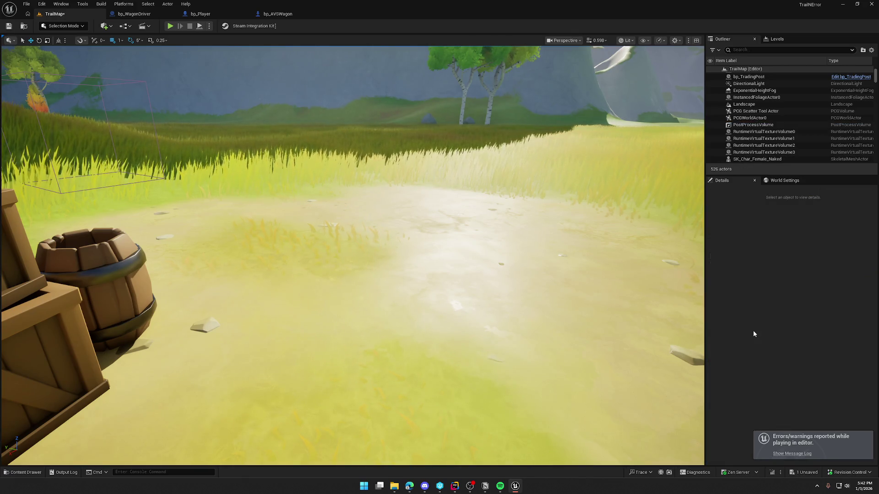
pyautogui.hotkey('alt', 'p')
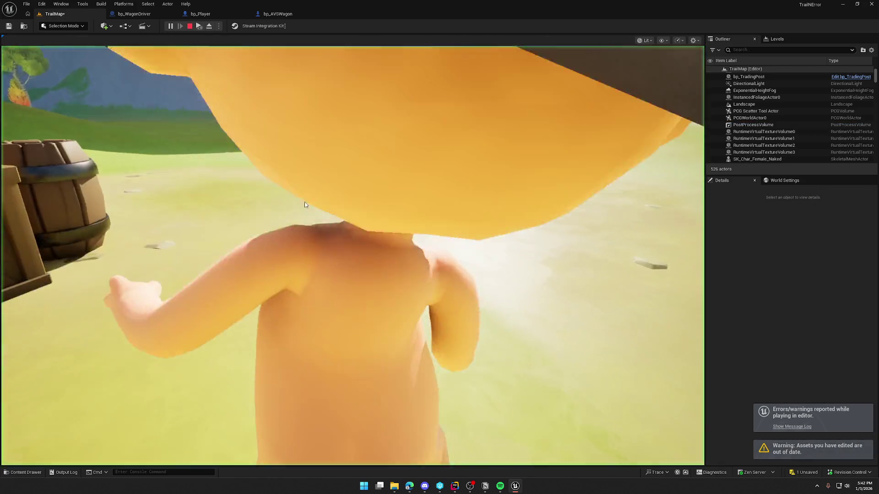
pyautogui.press('Escape')
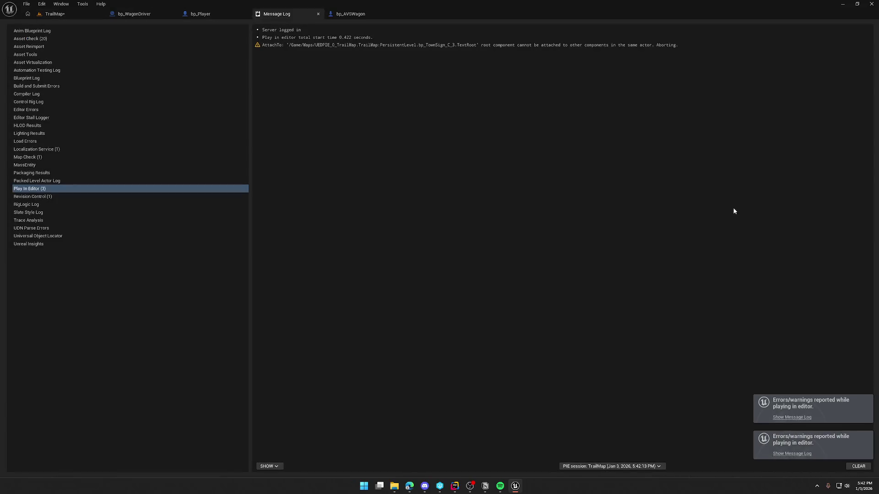
# Step: Close the Message Log and set TrailMap's GameMode Override to GM_InGame in World Settings
pyautogui.click(318, 13)
pyautogui.click(54, 13)
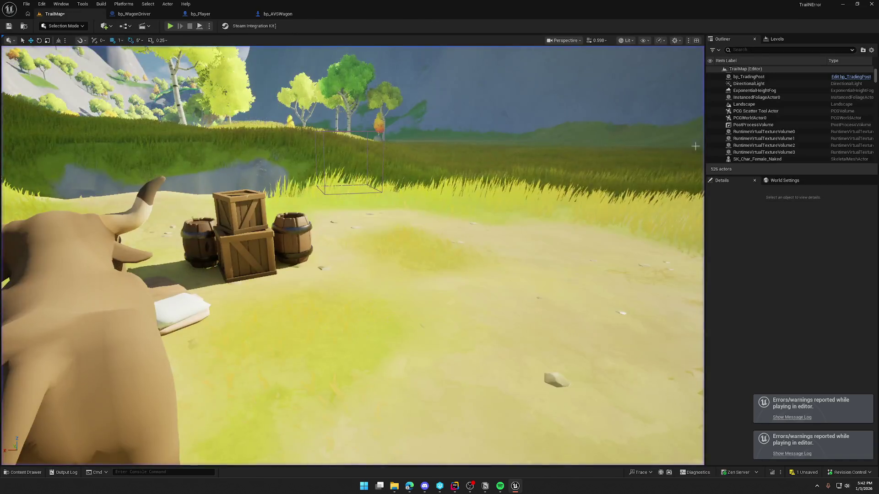
pyautogui.click(817, 210)
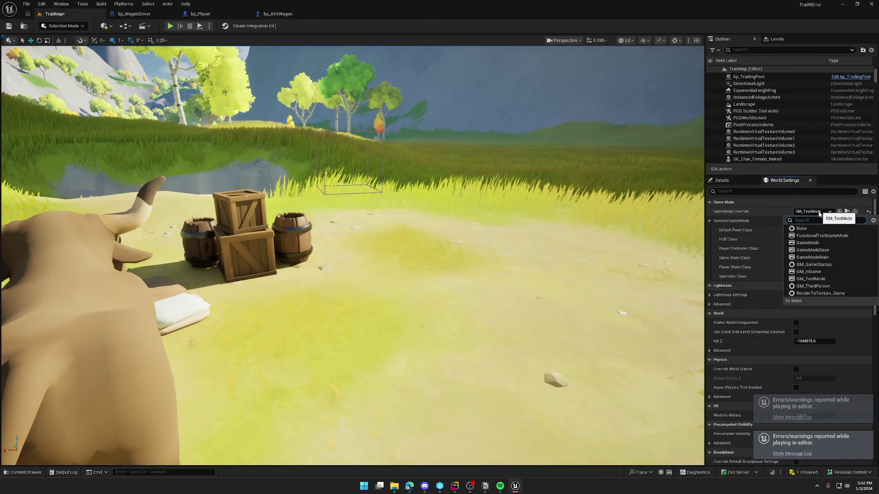
pyautogui.click(827, 273)
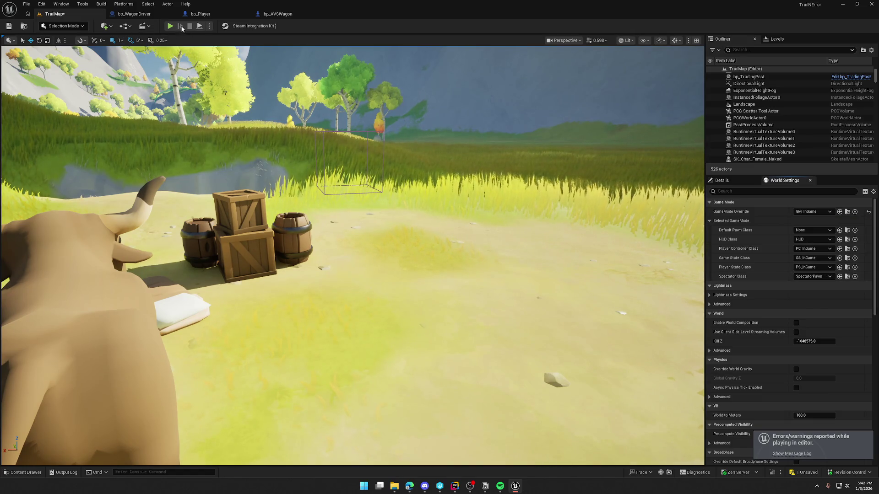
# Step: Start a play test, enter 'go' in the in-game console, and climb onto the wagon
pyautogui.hotkey('alt', 'p')
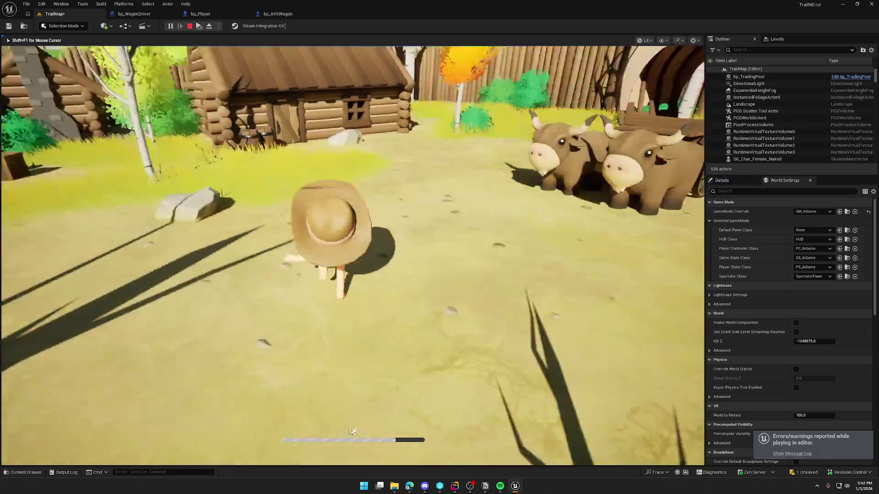
pyautogui.hotkey('shift', 'F1')
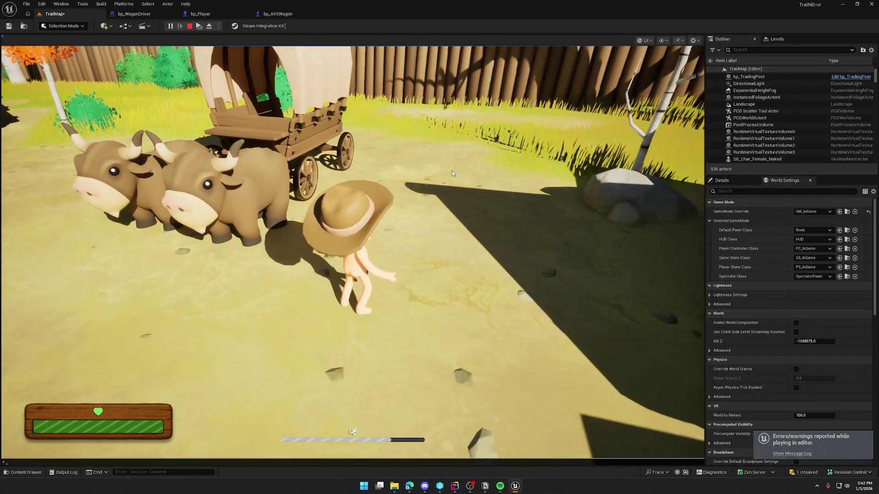
pyautogui.press('`')
pyautogui.write('go')
pyautogui.press('Return')
pyautogui.click(451, 171)
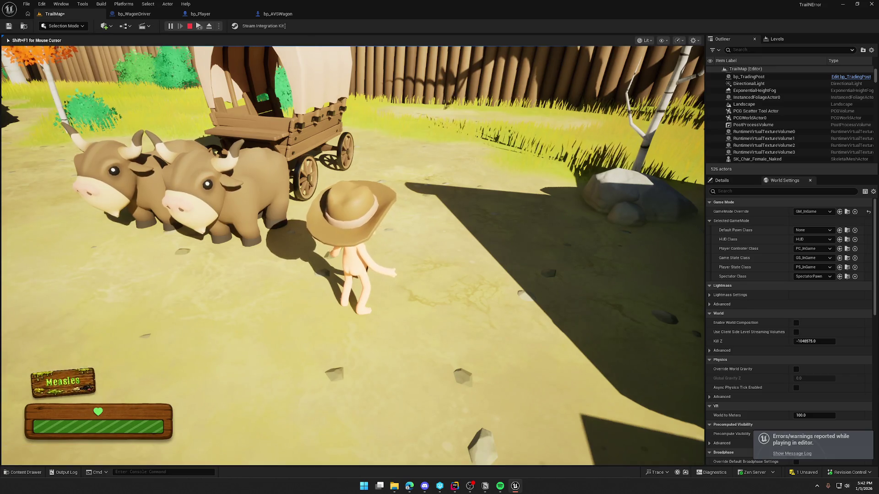
pyautogui.press('e')
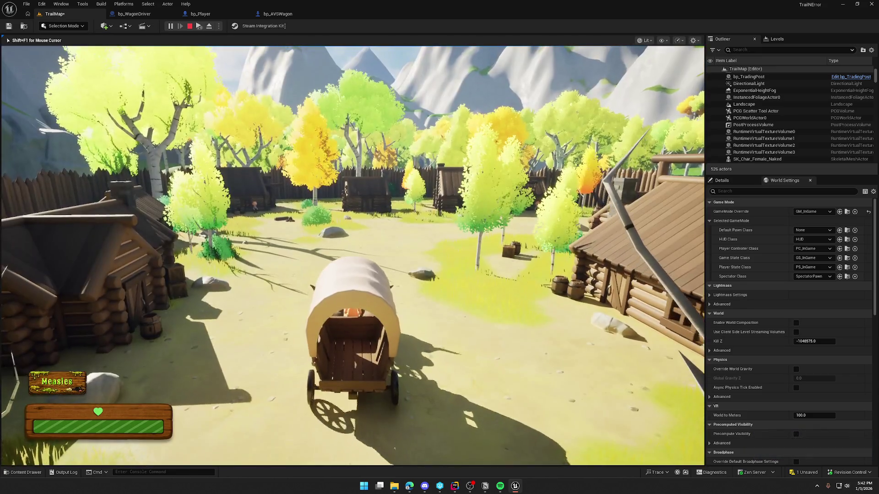
# Step: Drive the wagon through the village gate and out along the meadow dirt path
pyautogui.press('w')
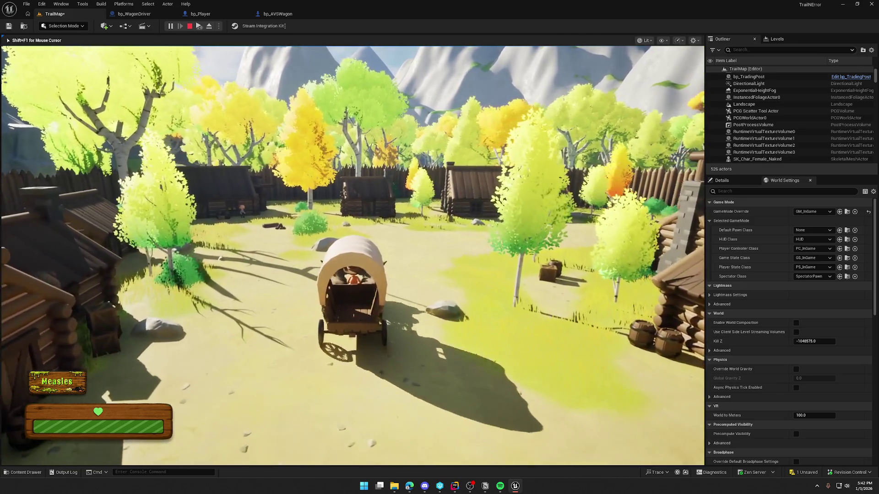
pyautogui.press('d')
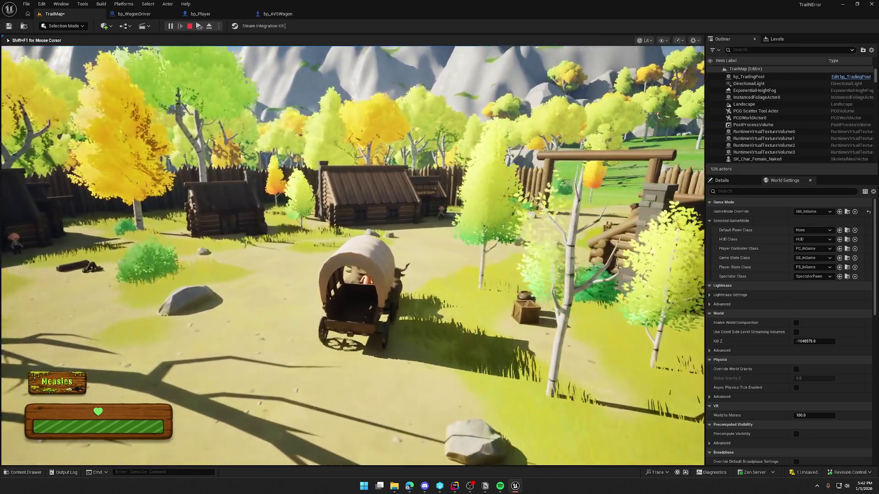
pyautogui.press('d')
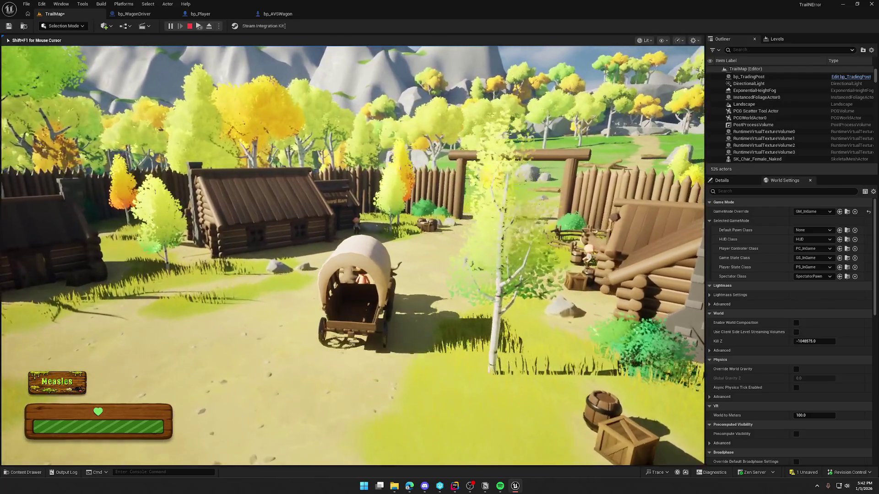
pyautogui.press('w')
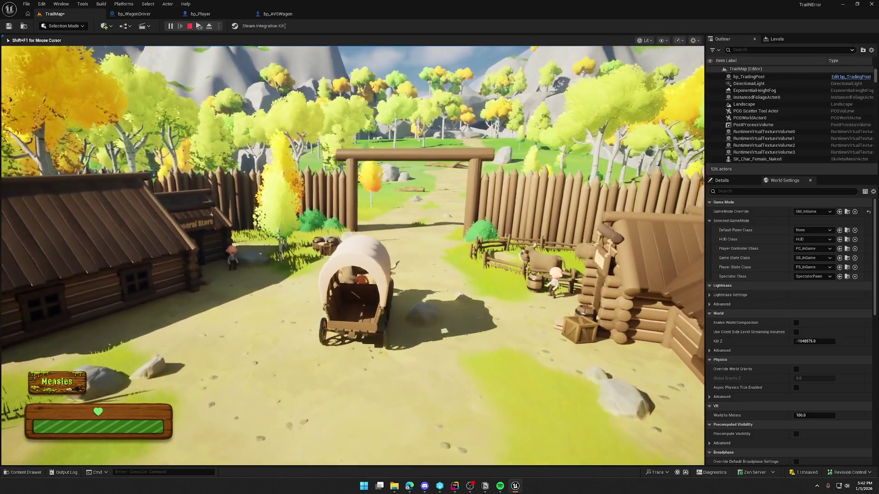
pyautogui.press('w')
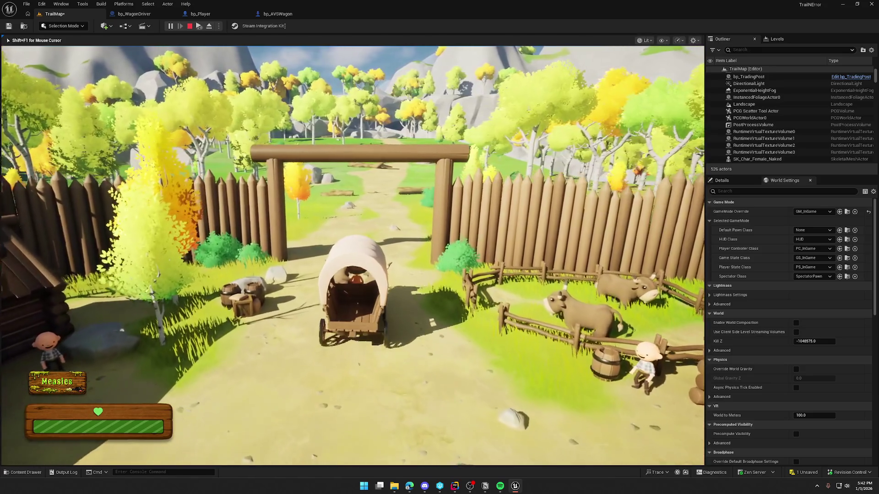
pyautogui.press('w')
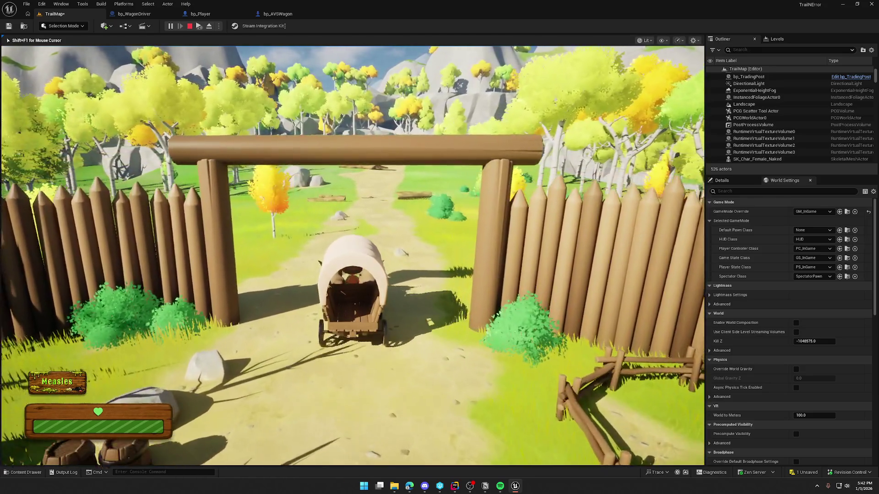
pyautogui.press('w')
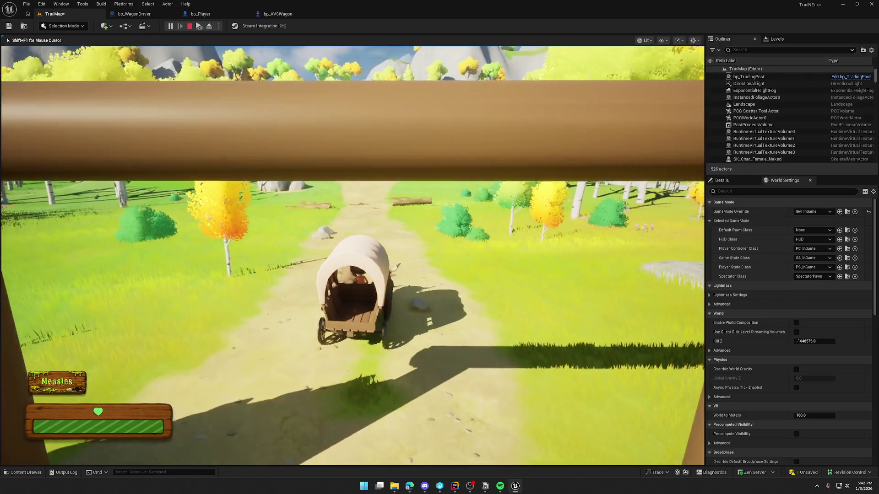
pyautogui.press('w')
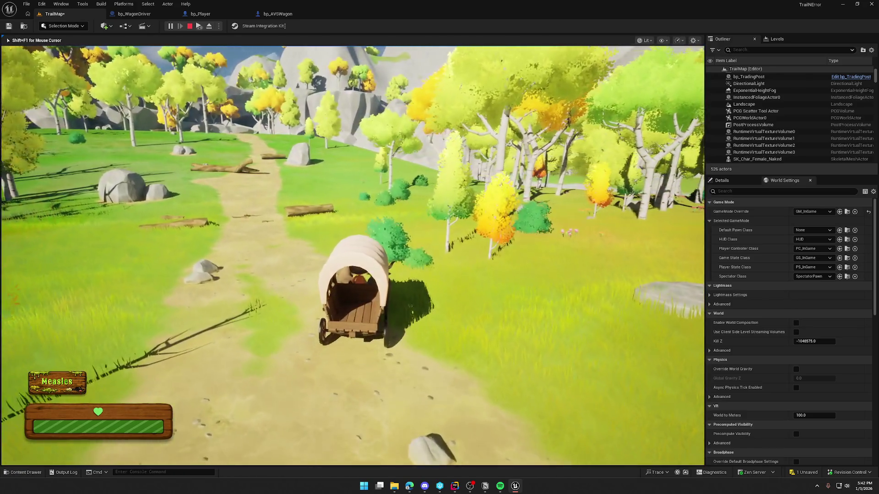
pyautogui.press('w')
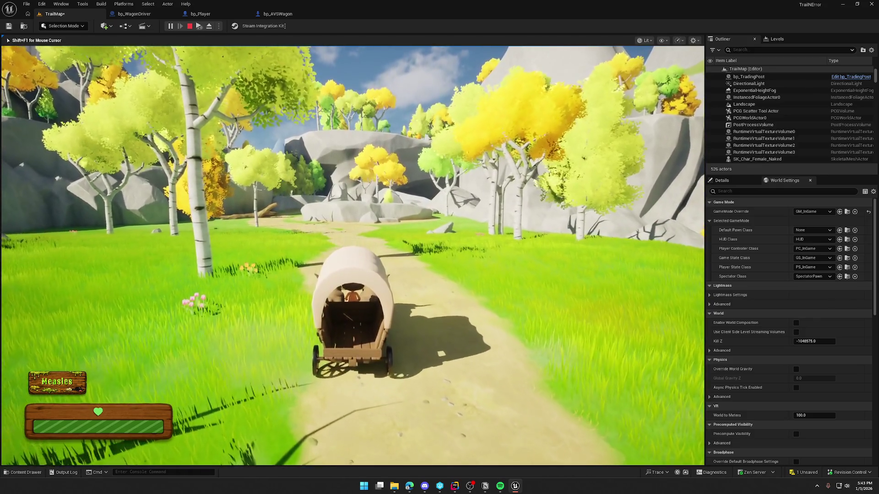
# Step: Dismount beside the oxen, walk around, then end the play test and close the Message Log
pyautogui.press('e')
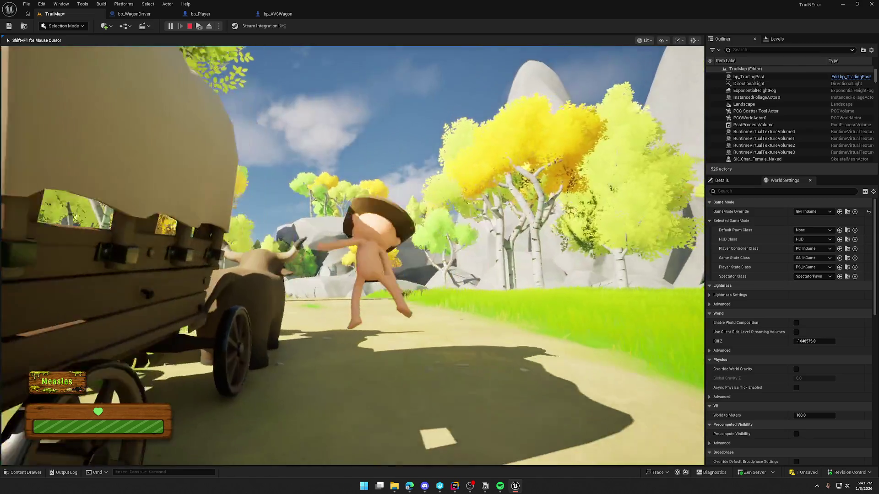
pyautogui.press('w')
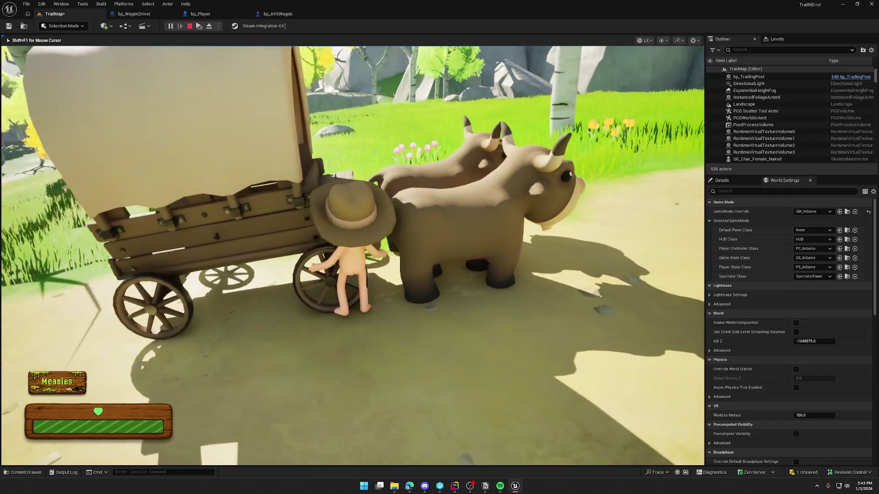
pyautogui.press('d')
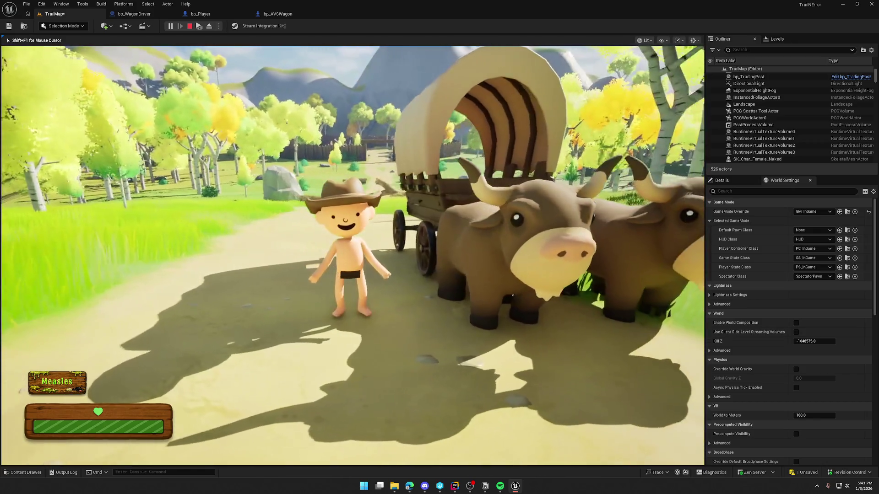
pyautogui.press('Escape')
pyautogui.middleClick(282, 17)
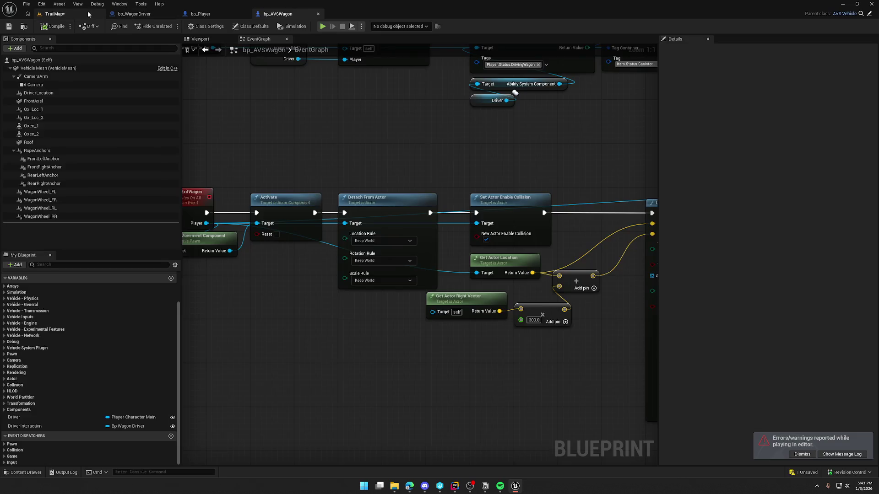
# Step: Filter the Outliner by 'wag', select bp_AVSWagon_Start and frame it to view the oxen
pyautogui.click(87, 12)
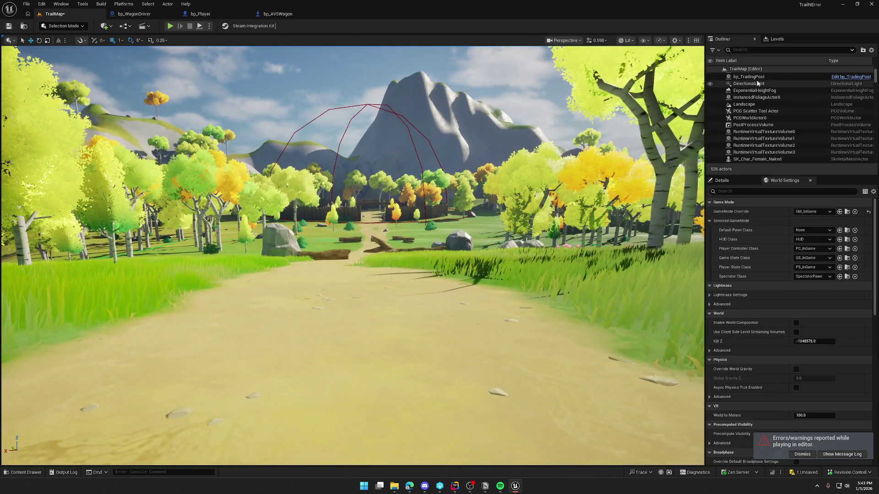
pyautogui.write('wag')
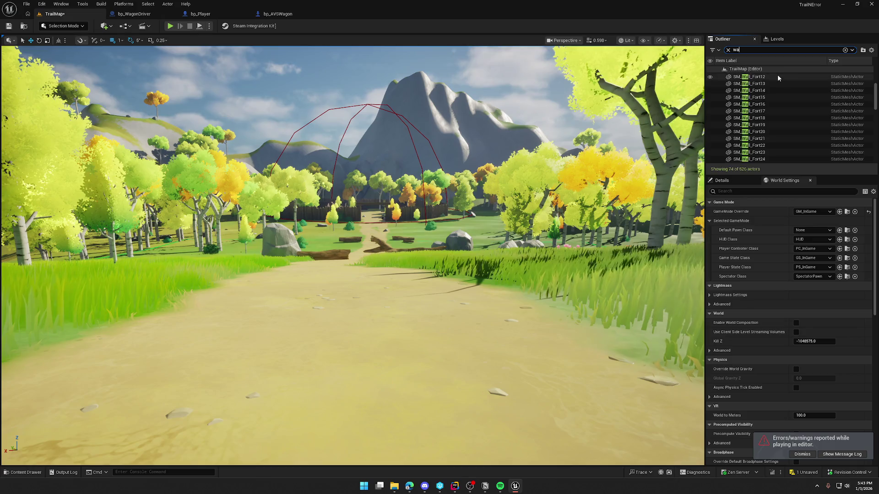
pyautogui.click(764, 76)
pyautogui.doubleClick(763, 81)
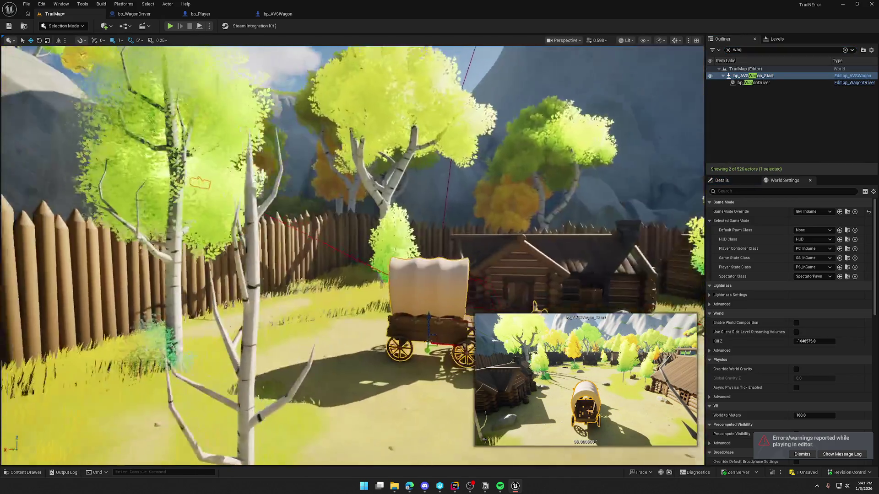
pyautogui.moveTo(353, 256); pyautogui.dragTo(298, 222)
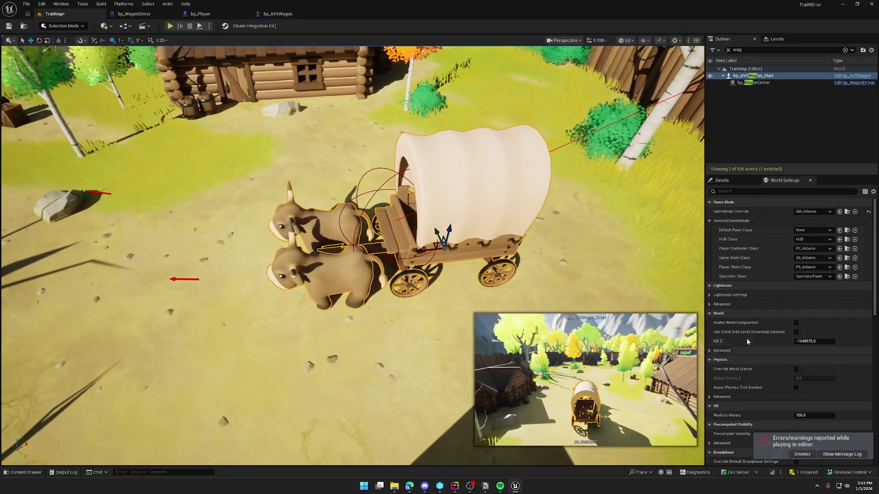
# Step: Set the wagon's Driver Interaction property to bp_WagonDriver
pyautogui.click(728, 182)
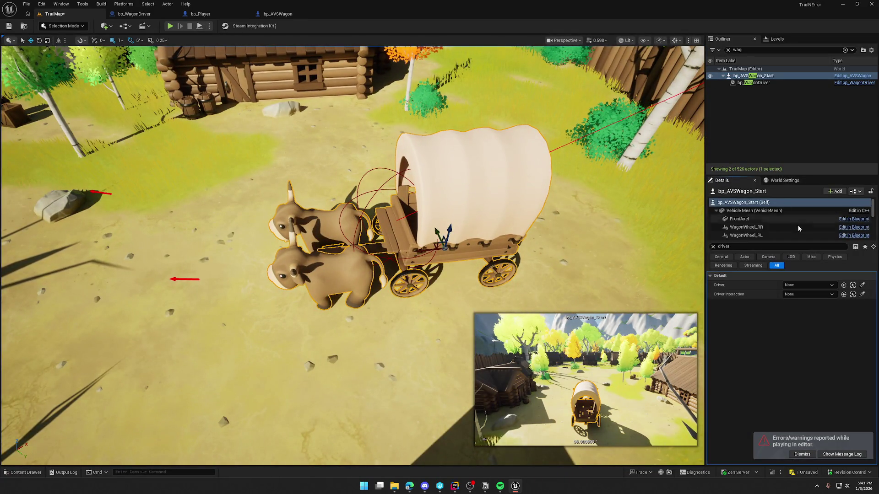
pyautogui.click(805, 286)
pyautogui.click(798, 291)
pyautogui.click(800, 296)
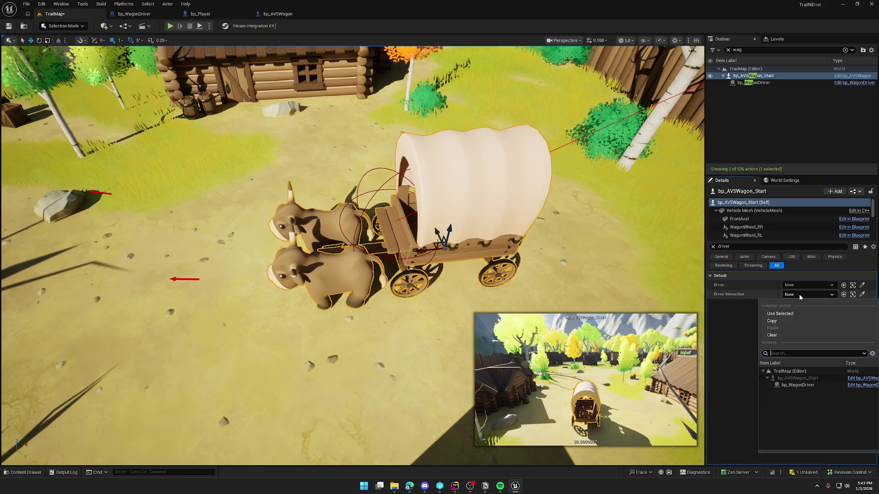
pyautogui.click(810, 386)
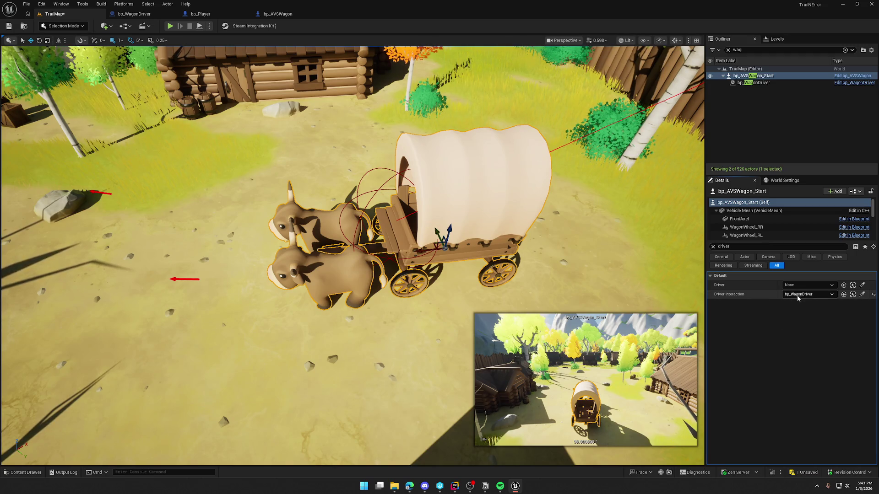
# Step: Select bp_WagonDriver and clear the Details filter to review all its settings
pyautogui.click(756, 83)
pyautogui.click(713, 247)
pyautogui.scroll(-5, 789, 309)
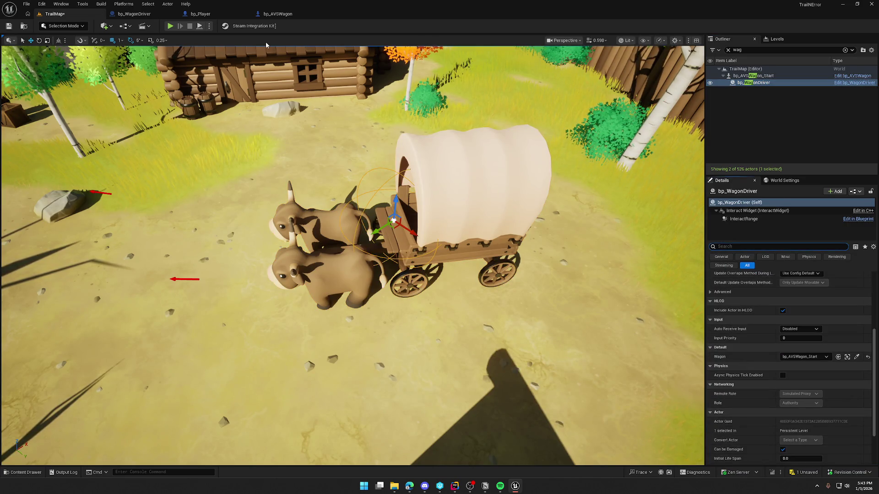
# Step: Start Play, mount and dismount the wagon, and drive it forward into the village
pyautogui.click(170, 28)
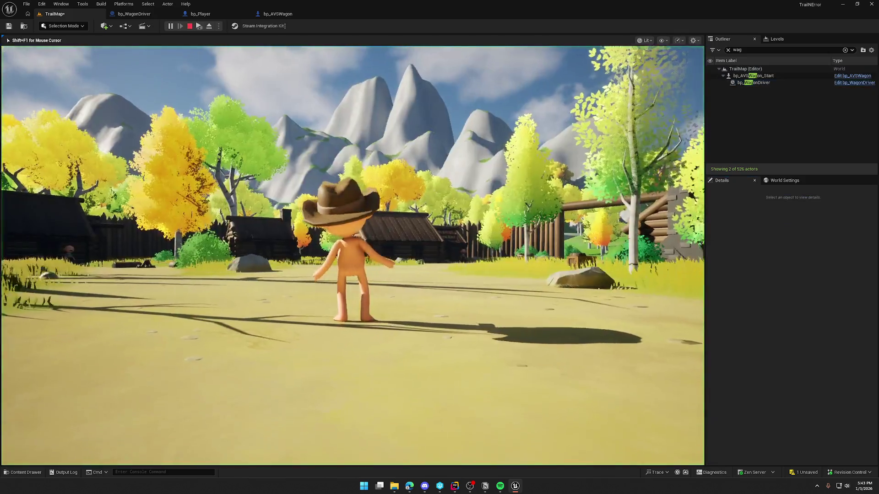
pyautogui.press('w')
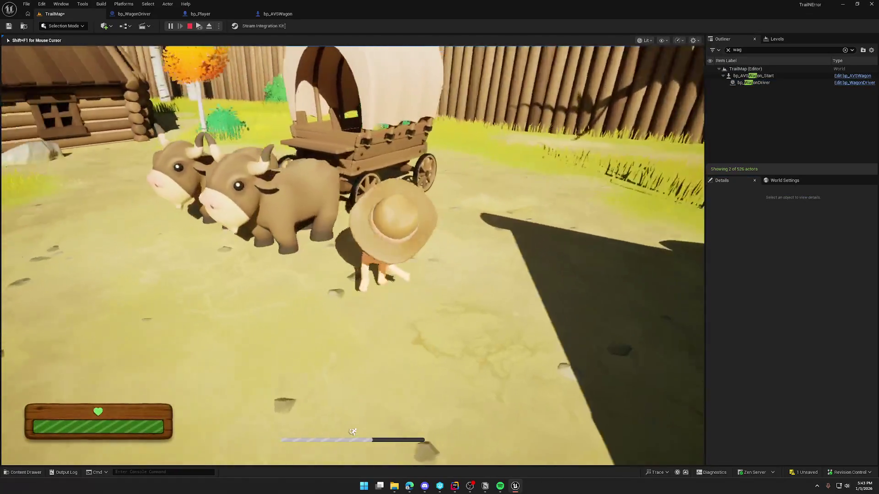
pyautogui.press('e')
pyautogui.press('e')
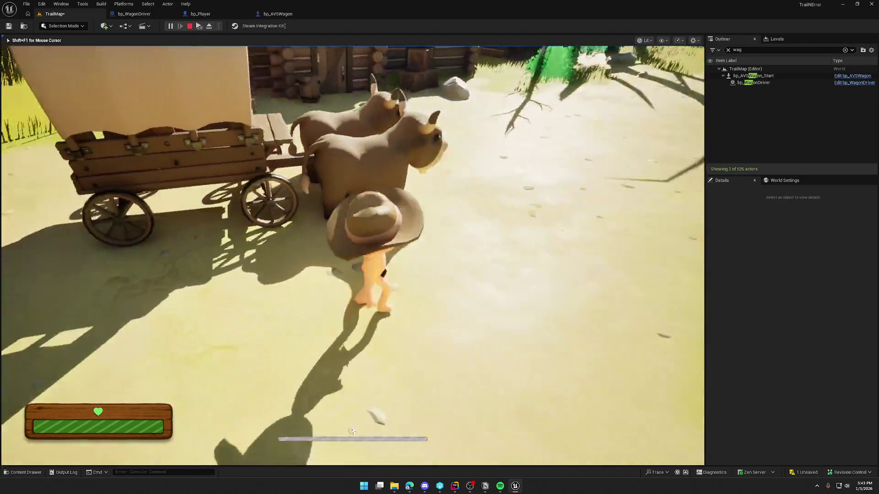
pyautogui.press('e')
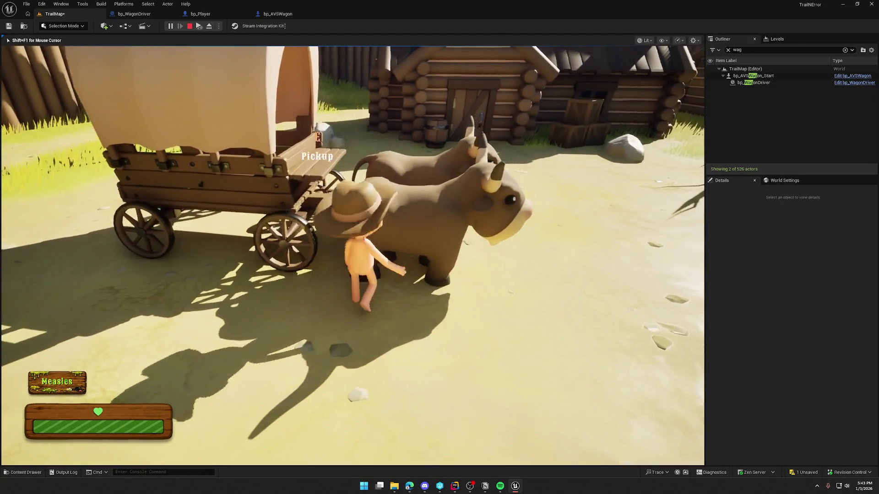
pyautogui.press('w')
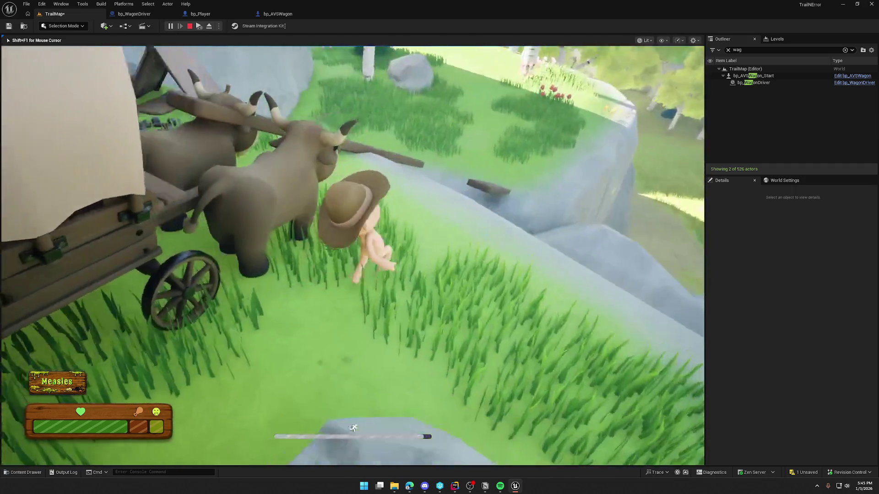
# Step: Walk the character along the wagon tongue, across the grass, and over the planks
pyautogui.press('w')
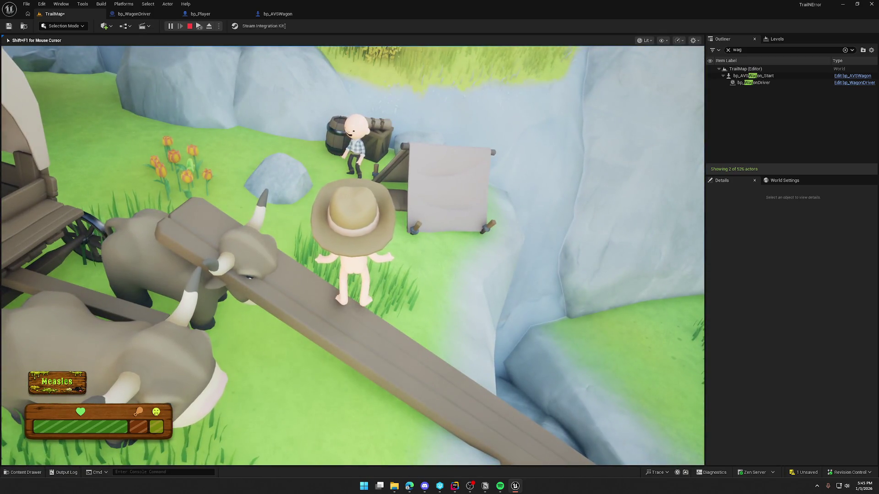
pyautogui.press('w')
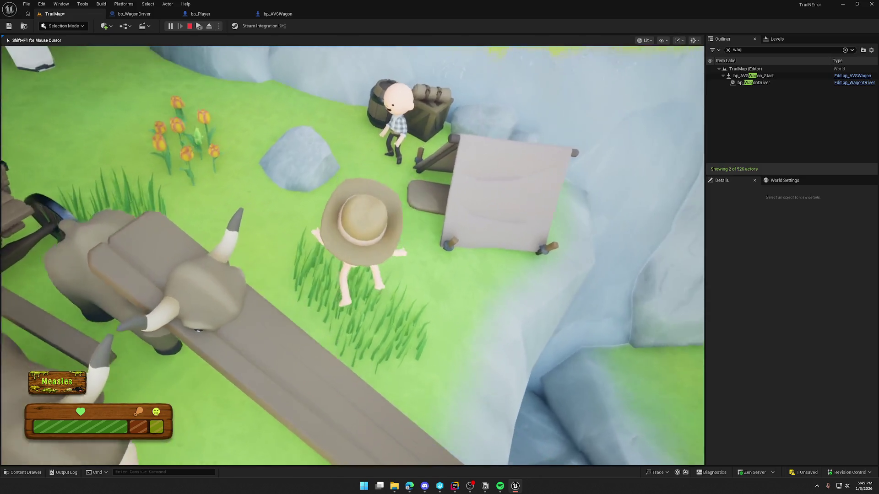
pyautogui.press('w')
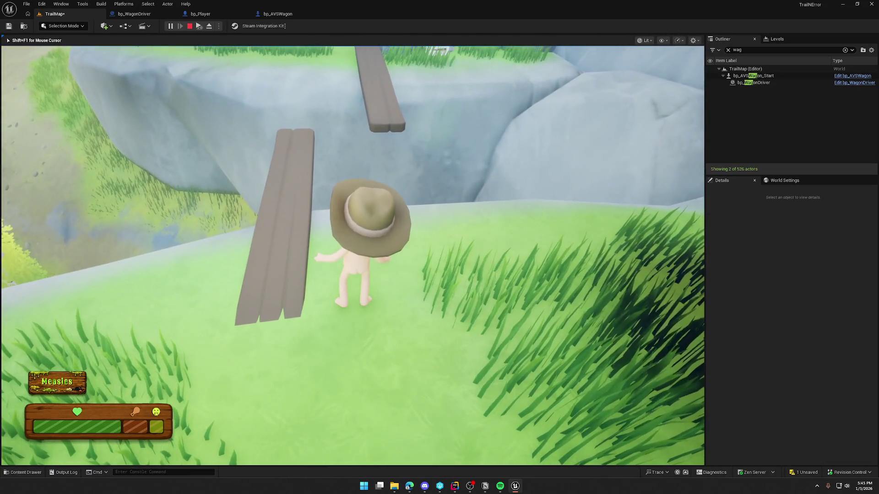
pyautogui.press('w')
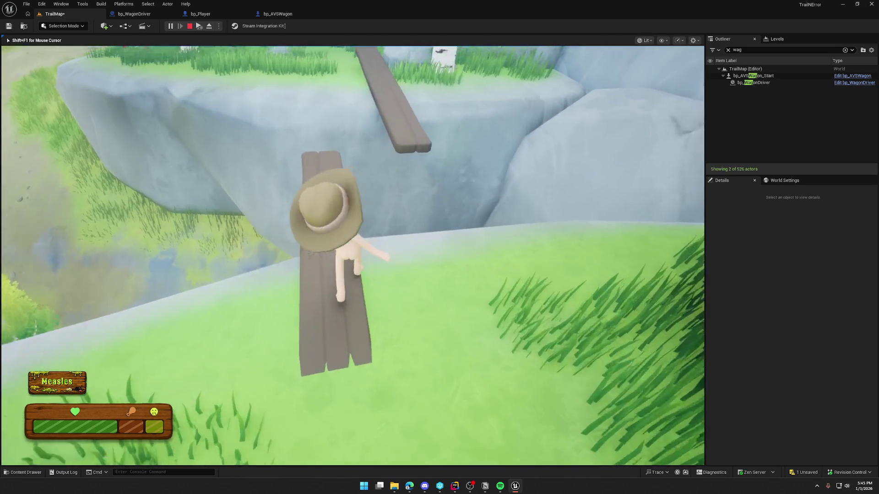
pyautogui.press('w')
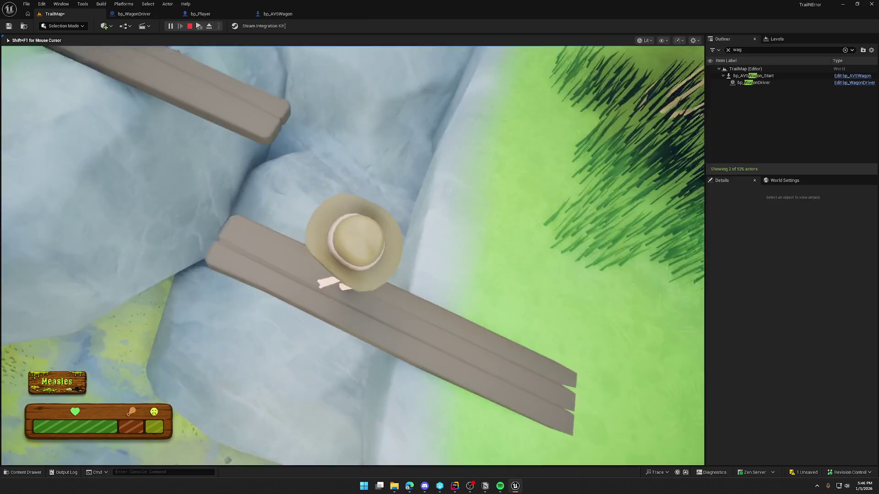
pyautogui.press('w')
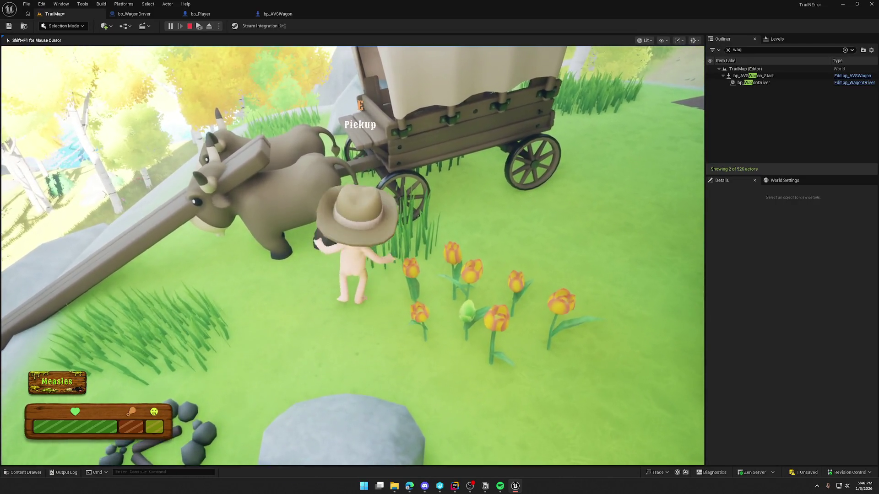
# Step: Remount the wagon, drive it along the cliff path toward the camp, then stop with Esc
pyautogui.press('e')
pyautogui.press('w')
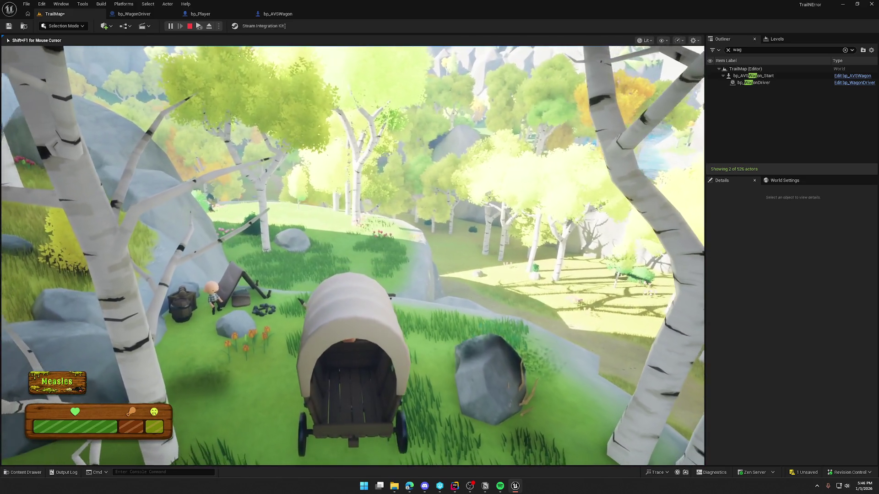
pyautogui.press('w')
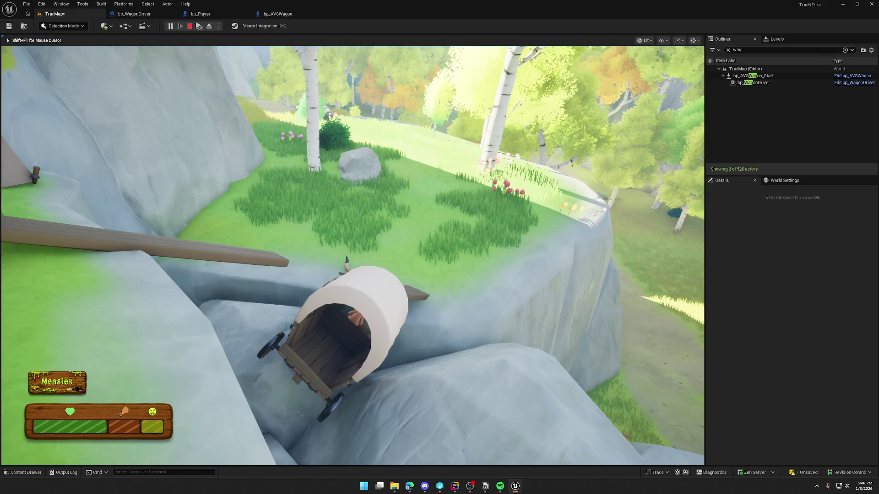
pyautogui.press('Escape')
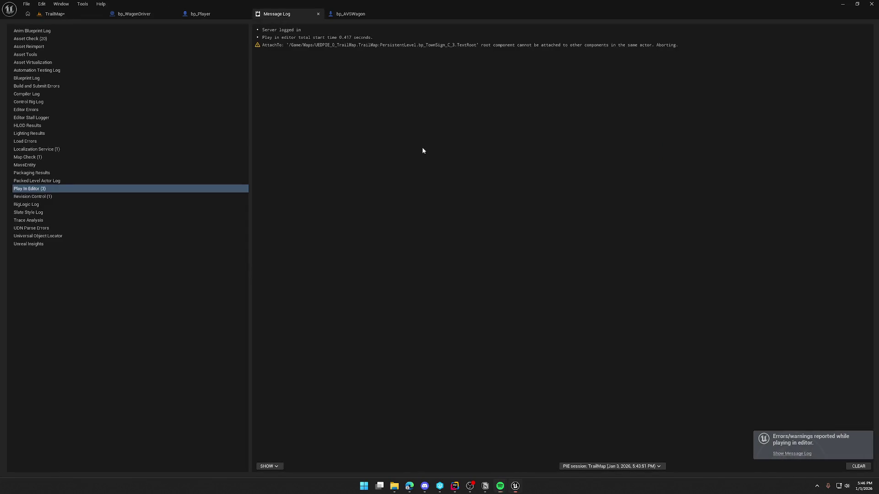
# Step: Close the Message Log and open PC_InGame from World Settings' Player Controller Class
pyautogui.click(318, 14)
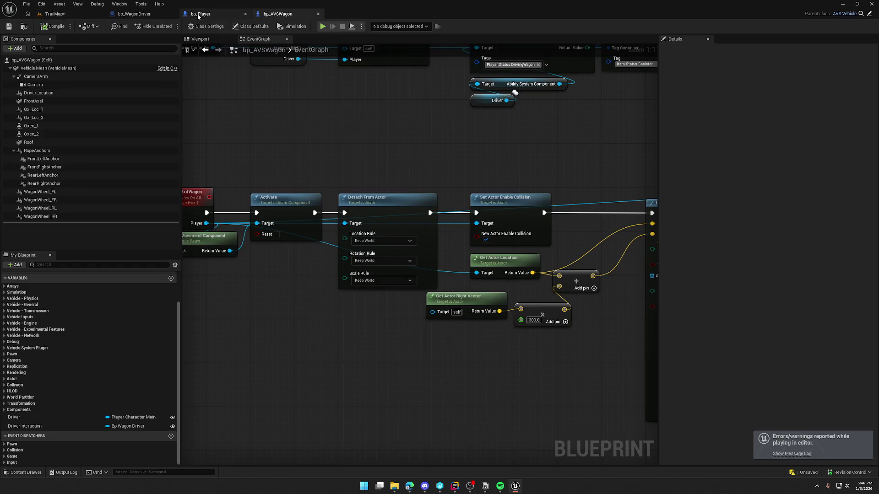
pyautogui.click(80, 12)
pyautogui.click(782, 182)
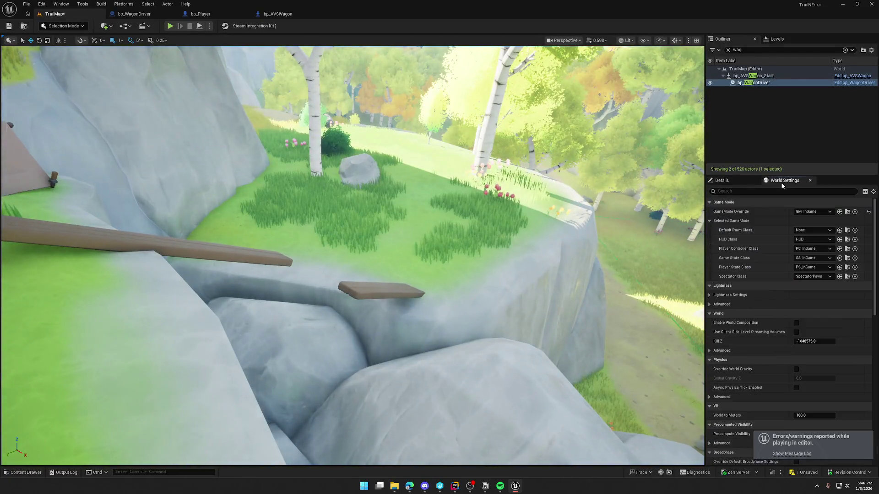
pyautogui.click(847, 249)
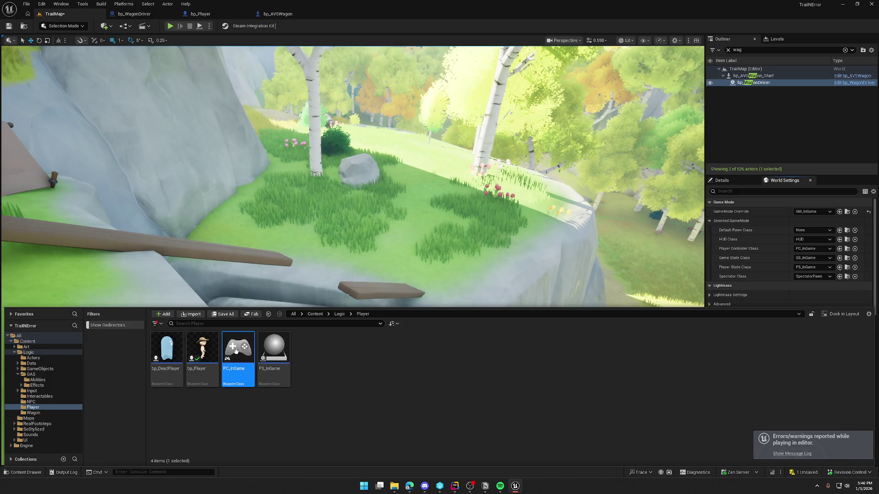
pyautogui.doubleClick(236, 350)
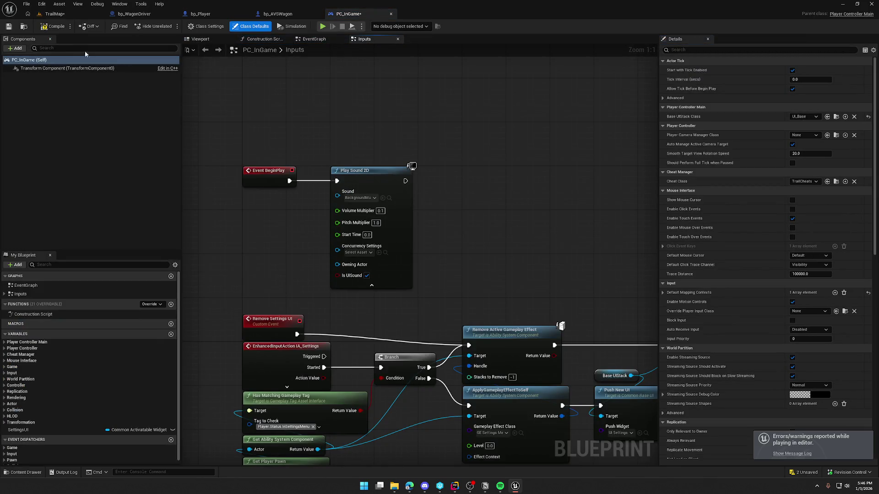
# Step: Save PC_InGame, confirming the check-out, and launch a new play session
pyautogui.hotkey('ctrl', 'shift', 's')
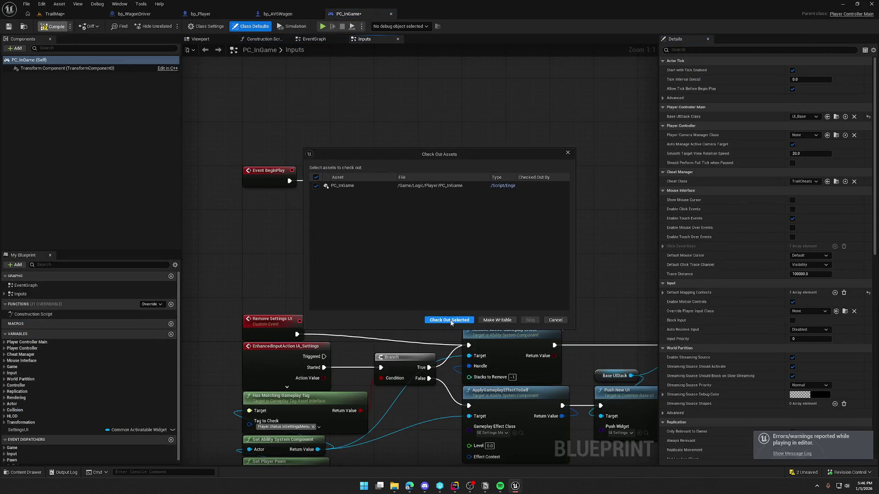
pyautogui.click(453, 320)
pyautogui.hotkey('alt', 'p')
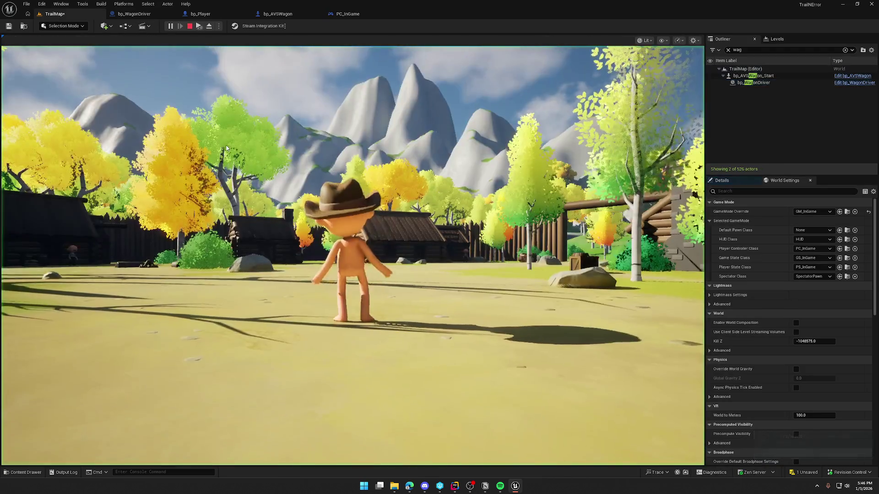
# Step: Board the ox wagon, then cancel a Reset Game prompt from the pause menu and resume
pyautogui.click(226, 148)
pyautogui.press('w')
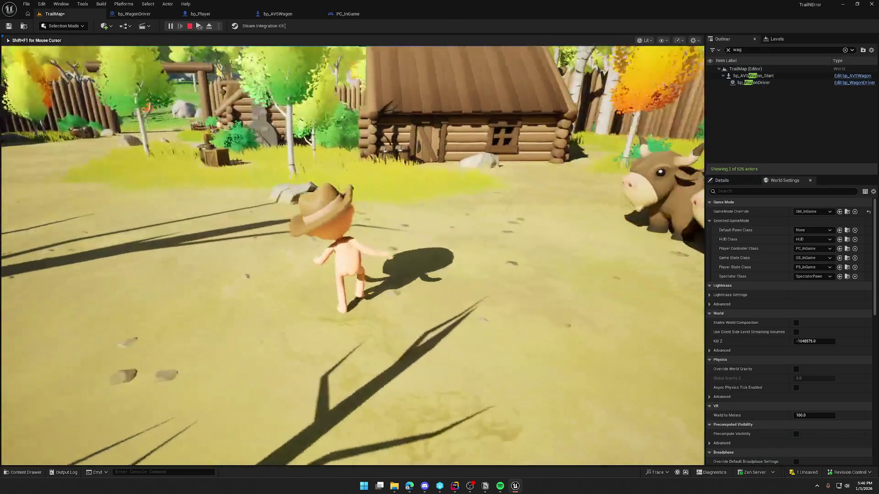
pyautogui.press('e')
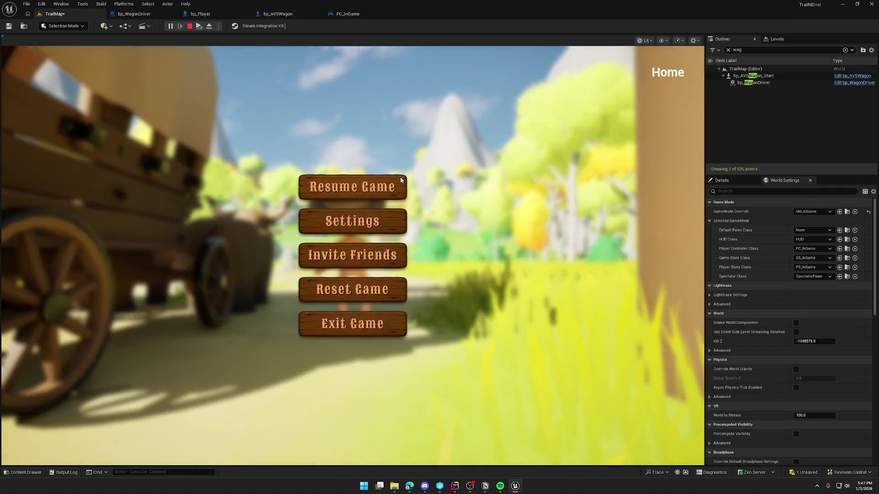
pyautogui.click(351, 292)
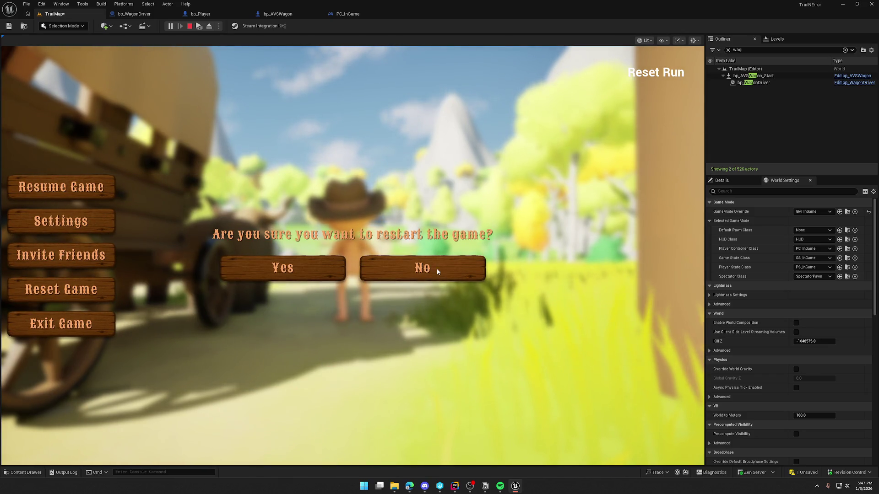
pyautogui.click(418, 269)
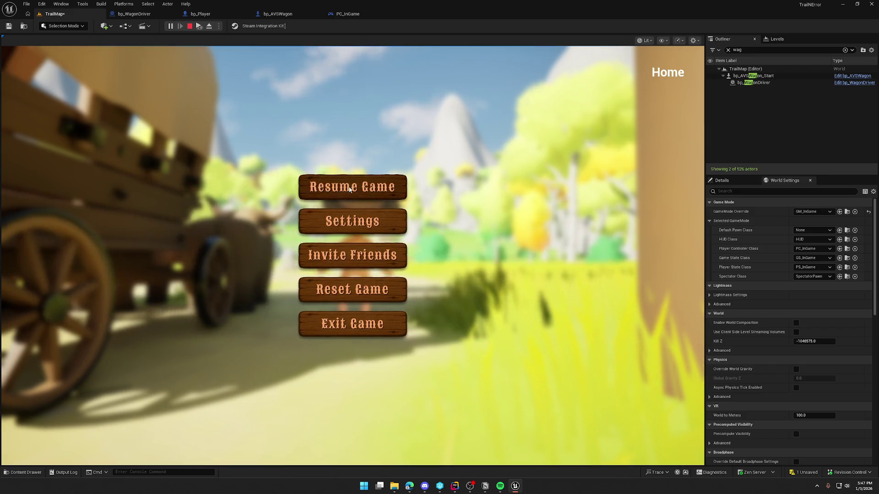
pyautogui.click(353, 186)
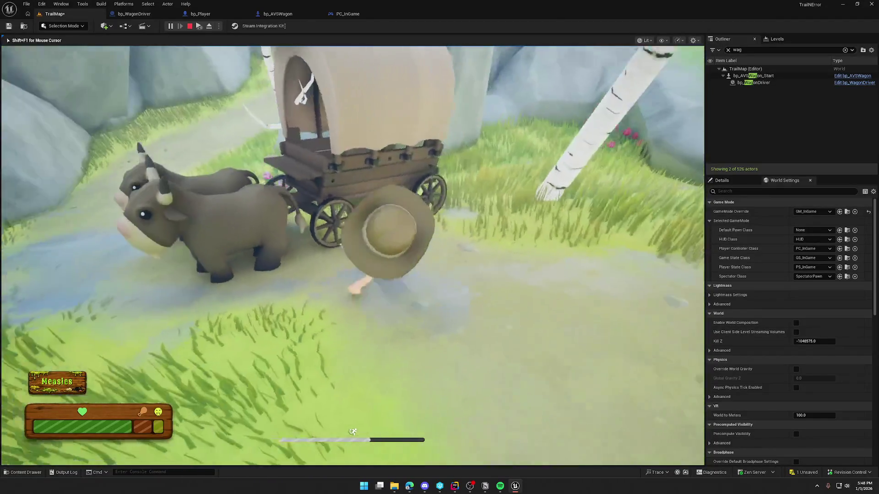
# Step: Get off, walk back beside the wagon, and detach from the player with F8
pyautogui.press('s')
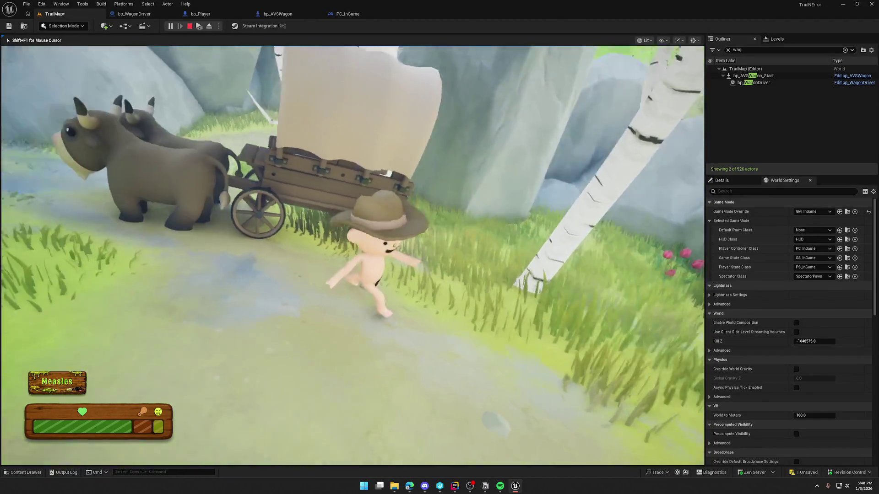
pyautogui.press('w')
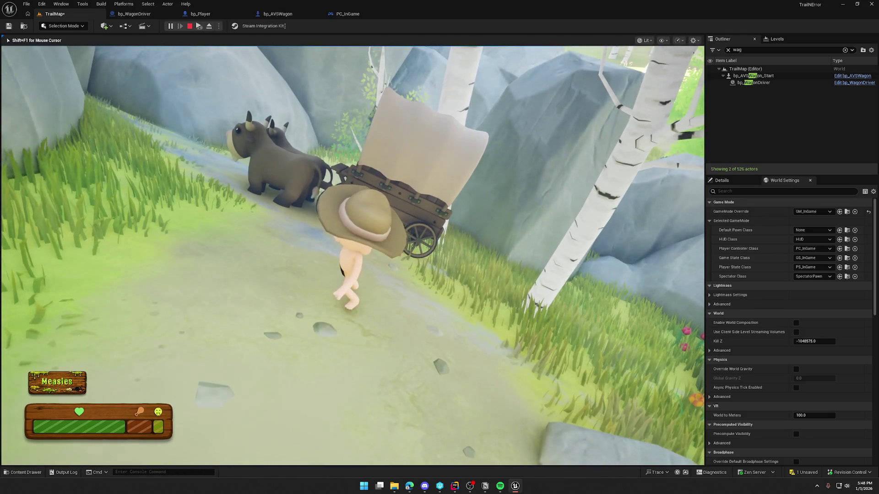
pyautogui.press('w')
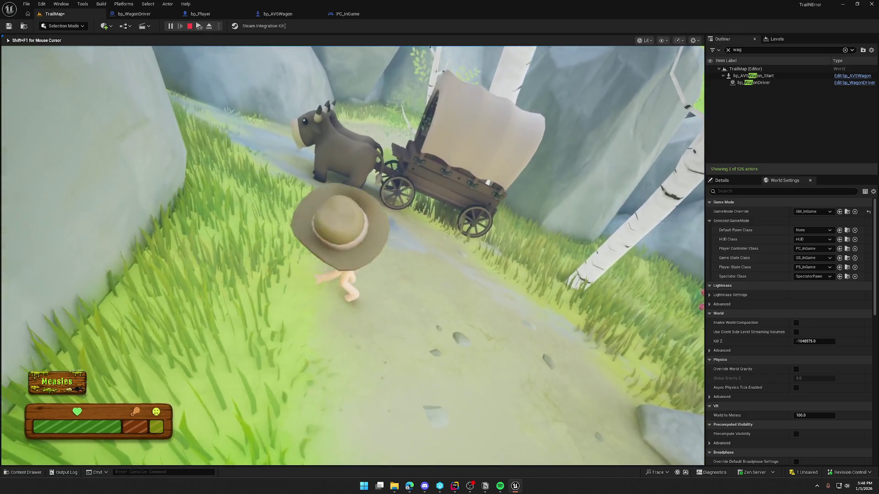
pyautogui.press('F8')
# Step: Drag the selected ox wagon further up the trail, then repossess the player with F8
pyautogui.click(445, 193)
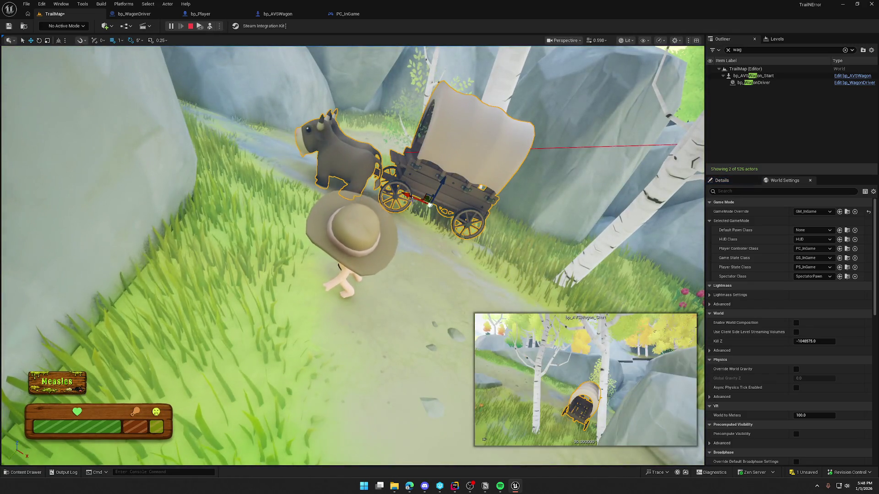
pyautogui.moveTo(412, 198)
pyautogui.mouseDown()
pyautogui.moveTo(351, 177)
pyautogui.moveTo(304, 176)
pyautogui.moveTo(405, 175)
pyautogui.moveTo(457, 197)
pyautogui.moveTo(457, 156)
pyautogui.mouseUp()
pyautogui.moveTo(345, 204); pyautogui.dragTo(345, 183)
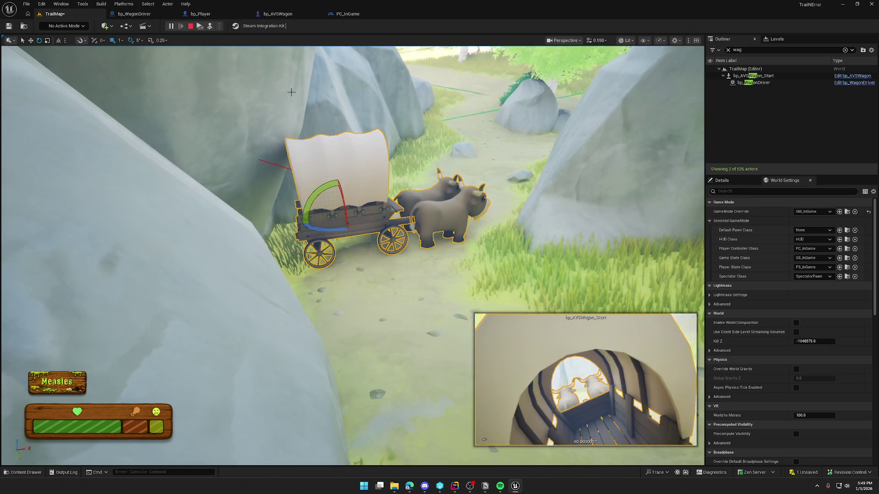
pyautogui.press('F8')
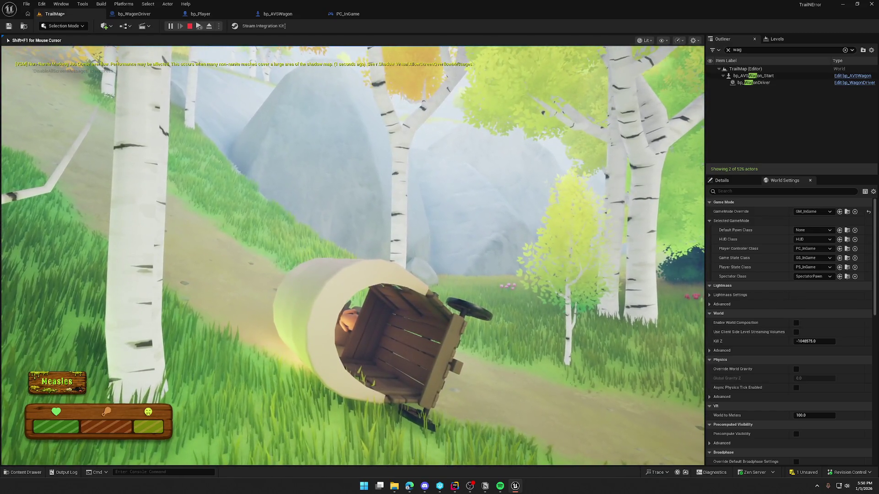
# Step: Detach from the player with F8 to pick the overturned wagon
pyautogui.press('F8')
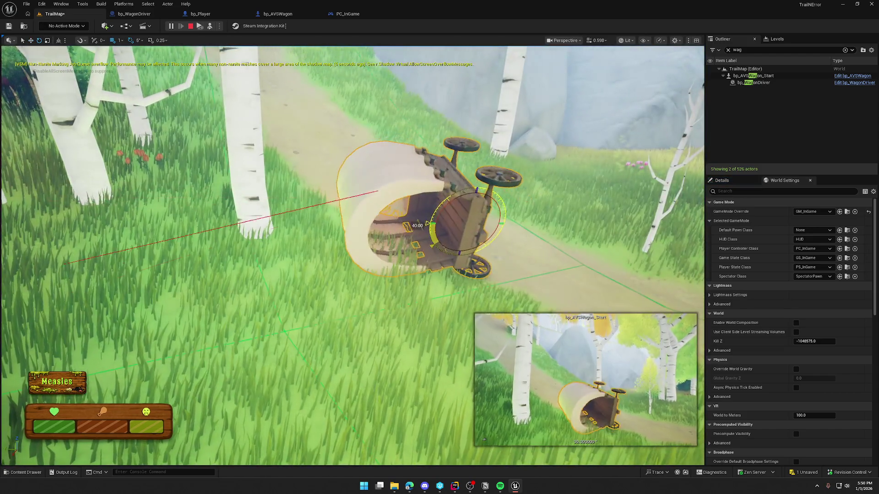
# Step: Rotate the overturned wagon toward upright, repossess the player, then end the play session
pyautogui.moveTo(430, 225); pyautogui.dragTo(455, 172)
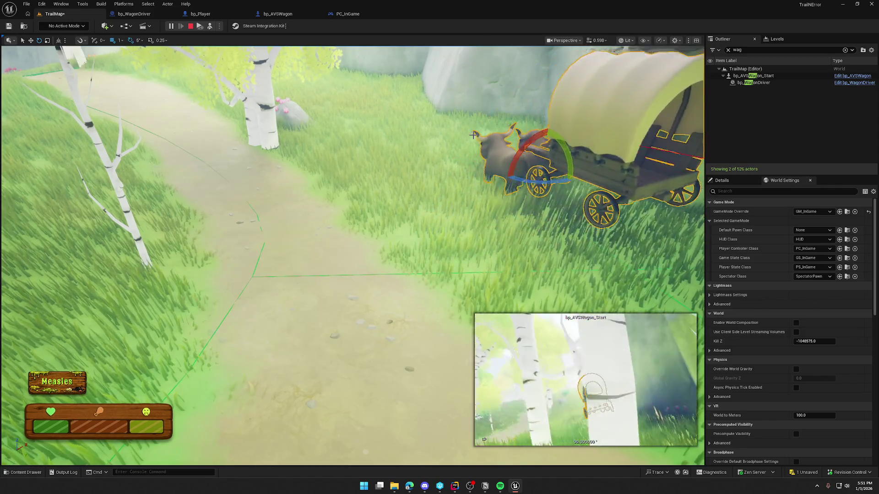
pyautogui.press('F8')
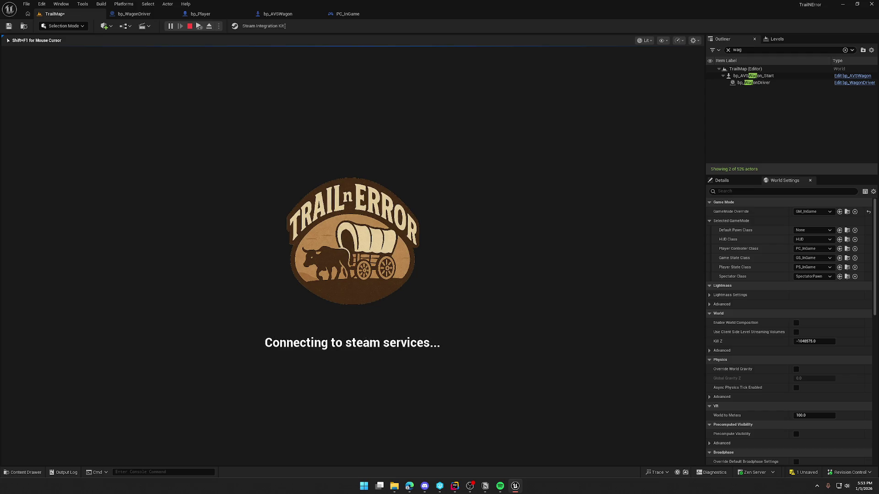
pyautogui.press('Escape')
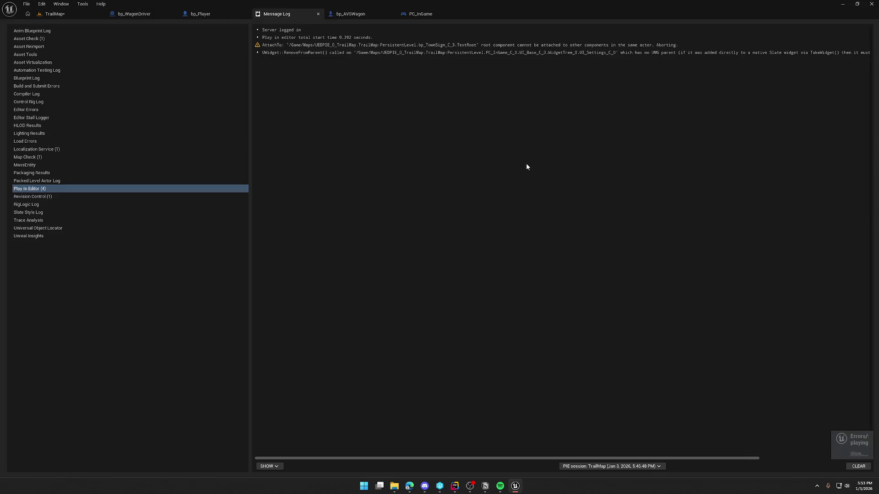
# Step: Close the Message Log, return to TrailMap, and fly the viewport down over the wagon and oxen
pyautogui.middleClick(285, 15)
pyautogui.click(54, 14)
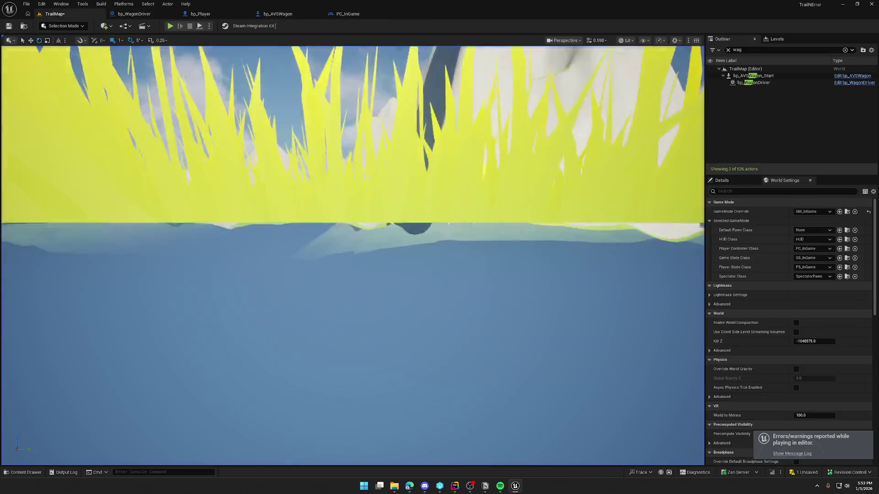
pyautogui.moveTo(629, 273); pyautogui.dragTo(94, 382)
pyautogui.press('w')
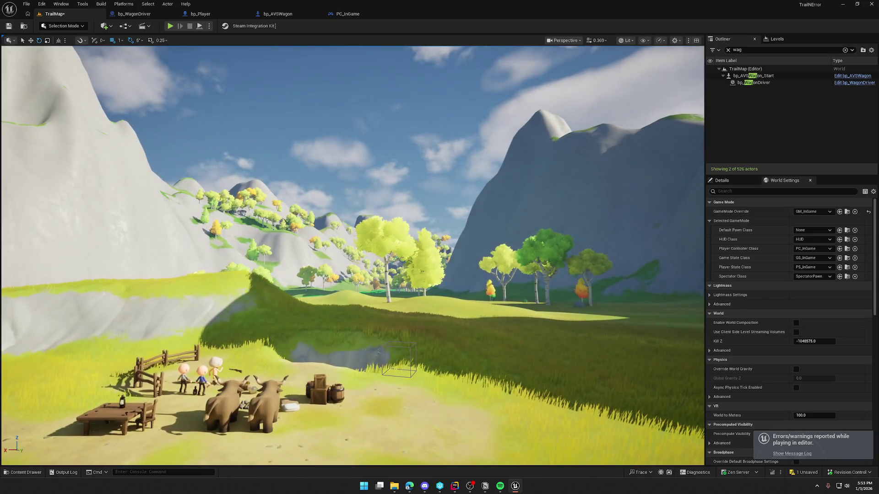